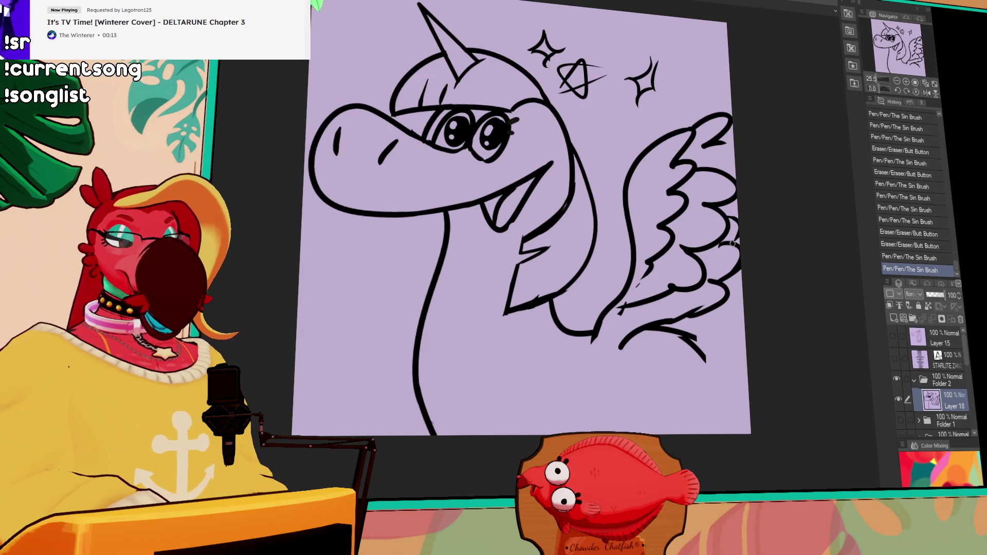
# Step: Redraw the unicorn's lower wing lines with the pen
pyautogui.moveTo(623, 307)
pyautogui.mouseDown()
pyautogui.moveTo(598, 329)
pyautogui.moveTo(632, 307)
pyautogui.moveTo(596, 331)
pyautogui.moveTo(634, 307)
pyautogui.moveTo(599, 332)
pyautogui.mouseUp()
pyautogui.moveTo(660, 297); pyautogui.dragTo(621, 332)
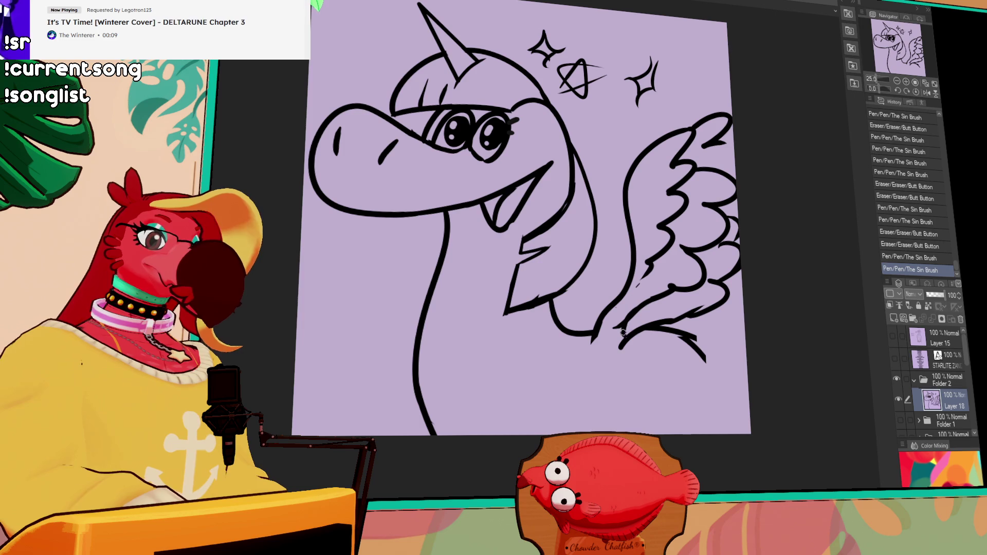
pyautogui.moveTo(682, 289); pyautogui.dragTo(691, 328)
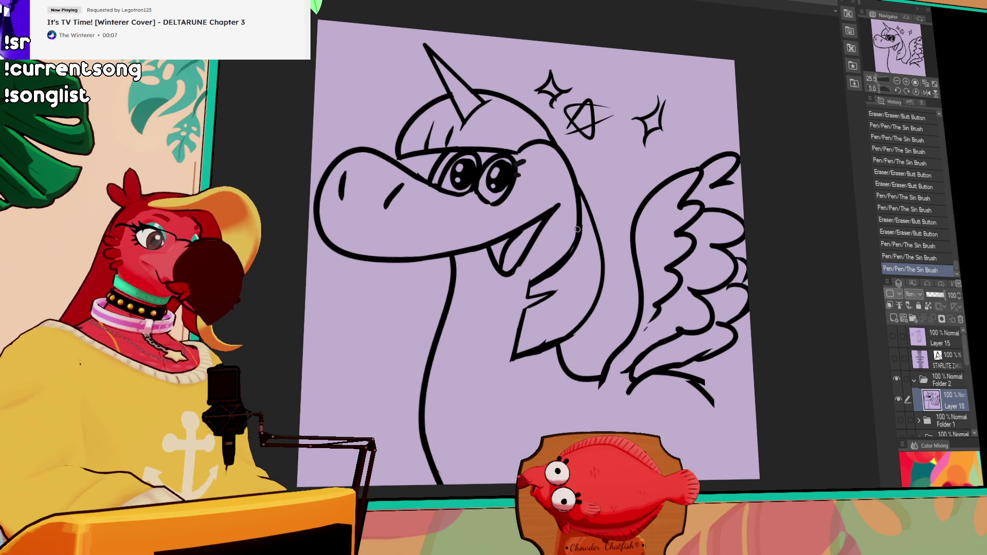
# Step: Redraw the mane curve behind the head and the ear and inner-ear lines
pyautogui.click(575, 175)
pyautogui.click(565, 147)
pyautogui.hotkey('ctrl', 'z')
pyautogui.hotkey('ctrl', 'z')
pyautogui.moveTo(568, 150)
pyautogui.mouseDown()
pyautogui.moveTo(573, 177)
pyautogui.moveTo(597, 147)
pyautogui.moveTo(637, 185)
pyautogui.mouseUp()
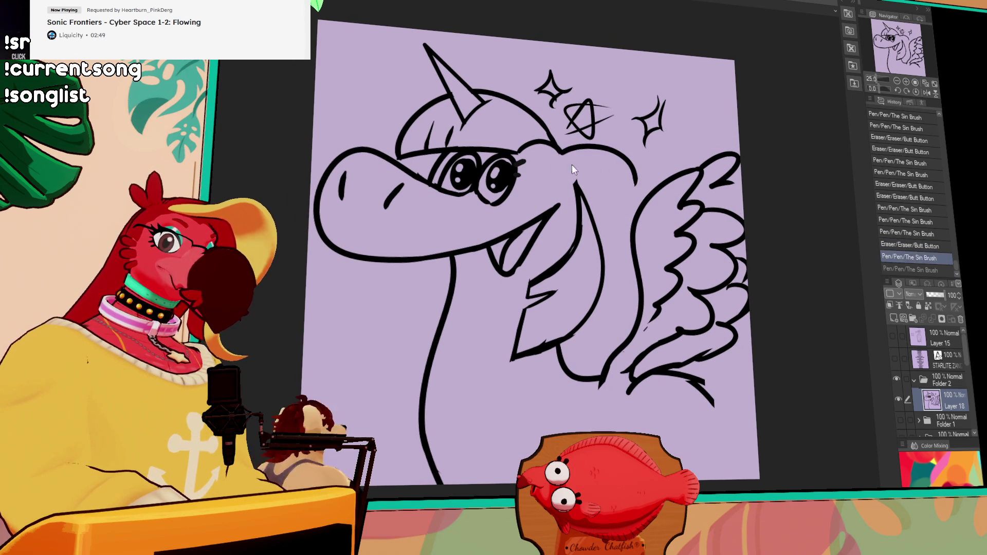
pyautogui.hotkey('ctrl', 'z')
pyautogui.moveTo(563, 153)
pyautogui.mouseDown()
pyautogui.moveTo(631, 135)
pyautogui.moveTo(575, 180)
pyautogui.moveTo(591, 176)
pyautogui.moveTo(564, 155)
pyautogui.moveTo(581, 155)
pyautogui.mouseUp()
pyautogui.hotkey('ctrl', 'z')
pyautogui.hotkey('ctrl', 'y')
pyautogui.hotkey('ctrl', 'z')
pyautogui.hotkey('ctrl', 'y')
pyautogui.hotkey('ctrl', 'z')
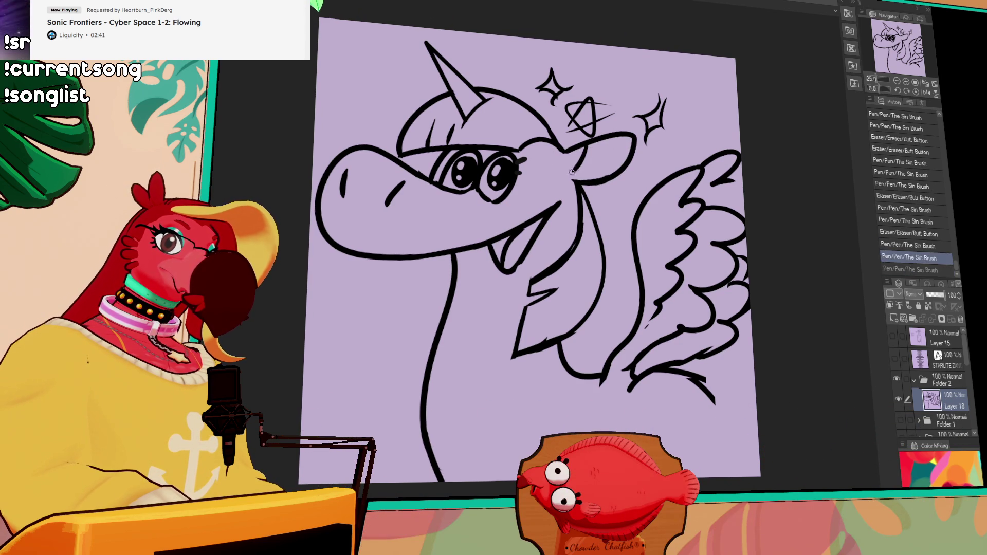
pyautogui.moveTo(586, 154); pyautogui.dragTo(572, 174)
# Step: Erase stray lower-wing bits and add a new empty layer below Layer 18
pyautogui.moveTo(635, 185); pyautogui.dragTo(716, 187)
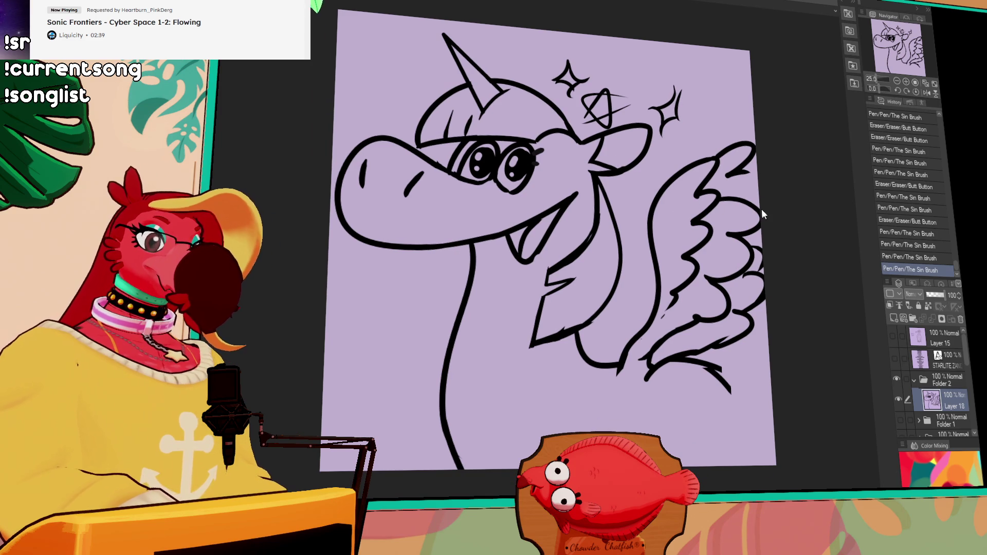
pyautogui.moveTo(770, 260); pyautogui.dragTo(757, 230)
pyautogui.moveTo(632, 352)
pyautogui.mouseDown()
pyautogui.moveTo(648, 337)
pyautogui.moveTo(738, 391)
pyautogui.moveTo(685, 341)
pyautogui.moveTo(689, 330)
pyautogui.moveTo(759, 383)
pyautogui.mouseUp()
pyautogui.moveTo(720, 357); pyautogui.dragTo(735, 355)
pyautogui.moveTo(762, 325); pyautogui.dragTo(767, 367)
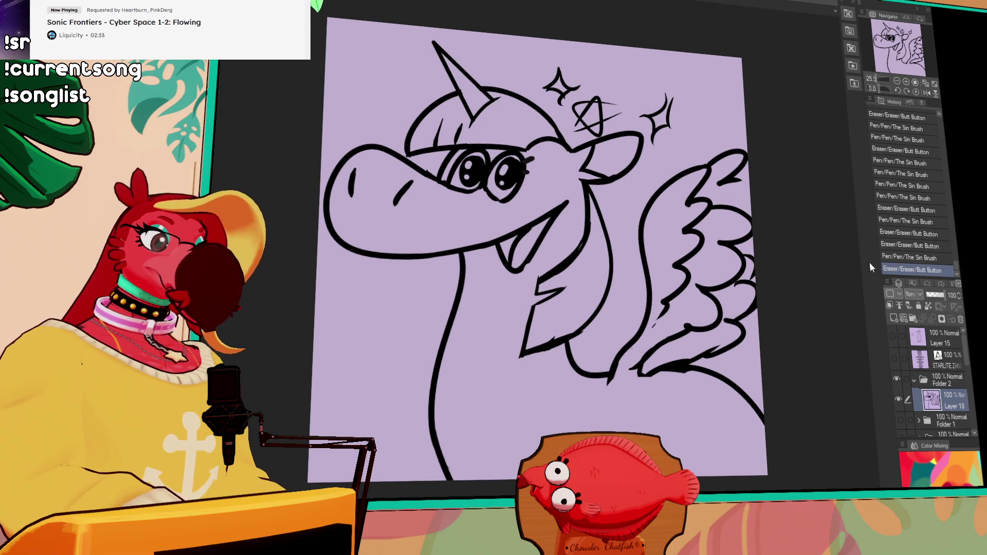
pyautogui.click(895, 320)
pyautogui.moveTo(943, 404); pyautogui.dragTo(949, 429)
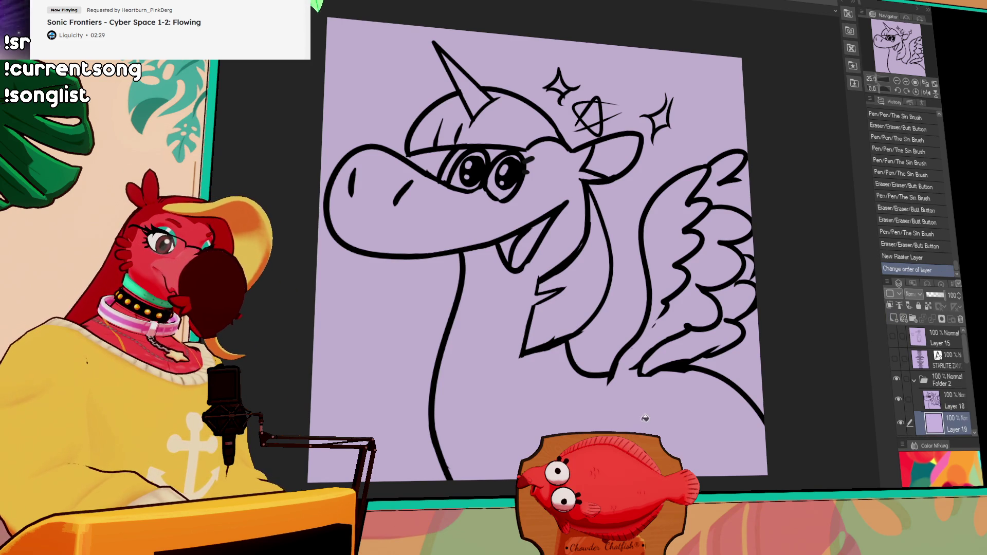
# Step: Make Layer 18 the reference layer and lasso-fill the unicorn white on Layer 19
pyautogui.click(646, 417)
pyautogui.hotkey('ctrl', 'z')
pyautogui.click(951, 401)
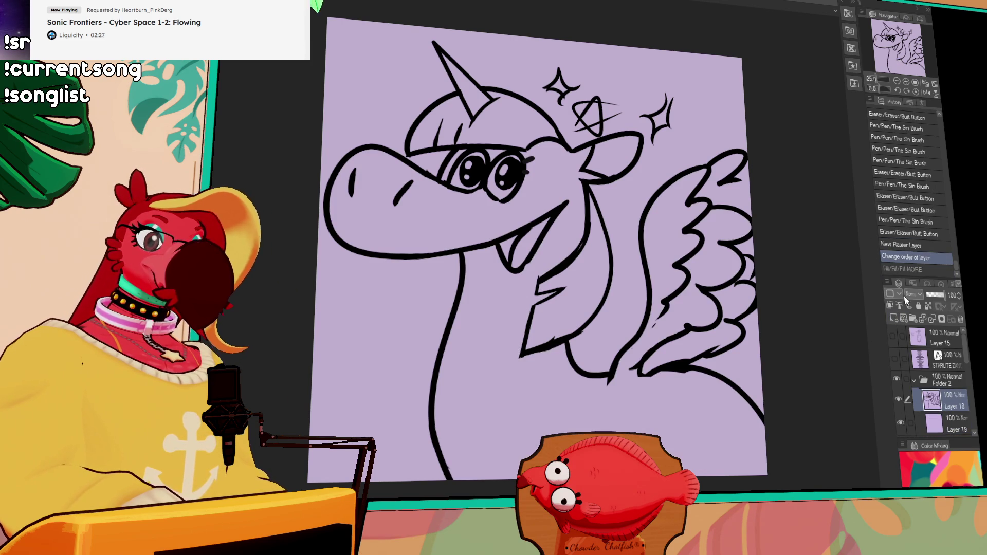
pyautogui.click(899, 304)
pyautogui.click(951, 424)
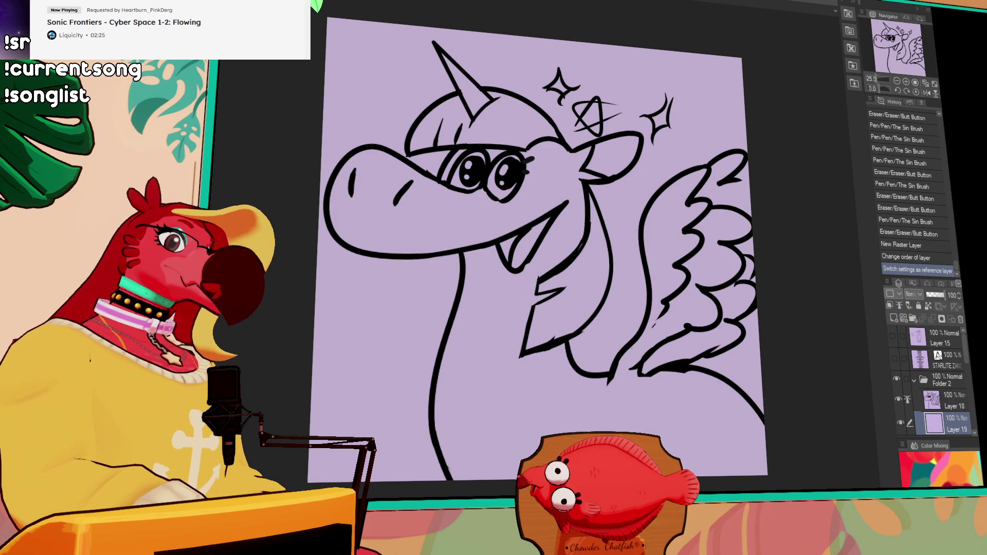
pyautogui.moveTo(372, 289)
pyautogui.mouseDown()
pyautogui.moveTo(319, 133)
pyautogui.moveTo(538, 66)
pyautogui.mouseUp()
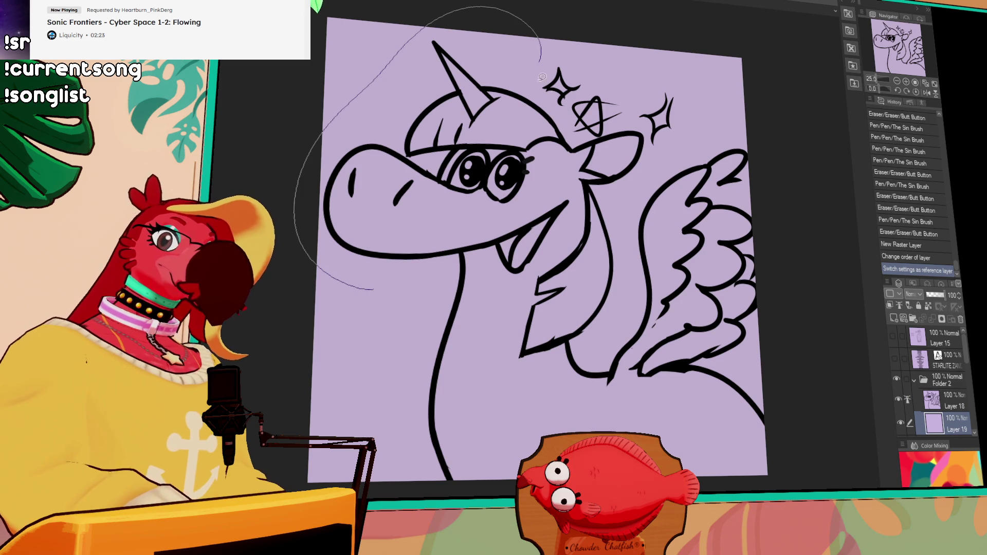
pyautogui.moveTo(678, 150)
pyautogui.mouseDown()
pyautogui.moveTo(797, 245)
pyautogui.moveTo(786, 393)
pyautogui.moveTo(797, 488)
pyautogui.moveTo(440, 284)
pyautogui.mouseUp()
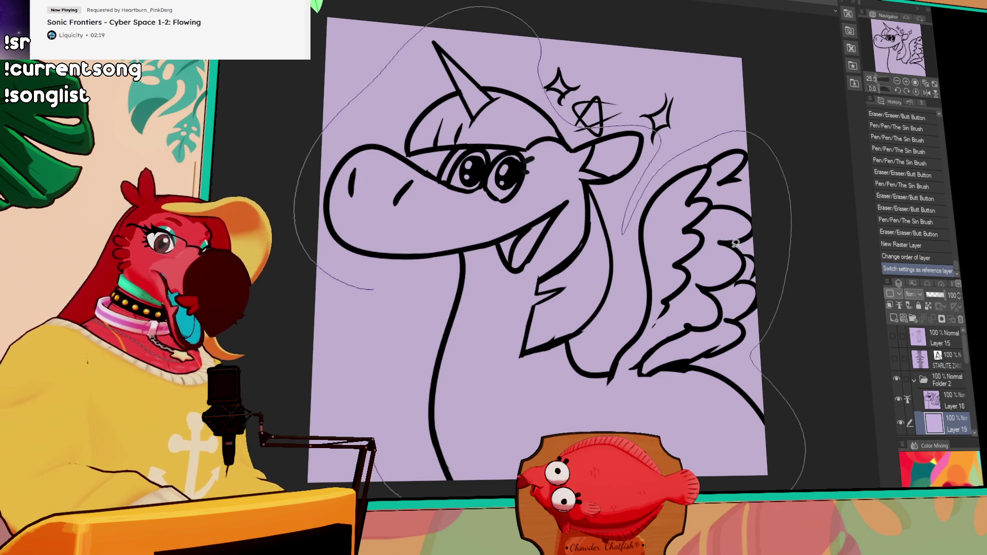
pyautogui.moveTo(735, 241); pyautogui.dragTo(735, 241)
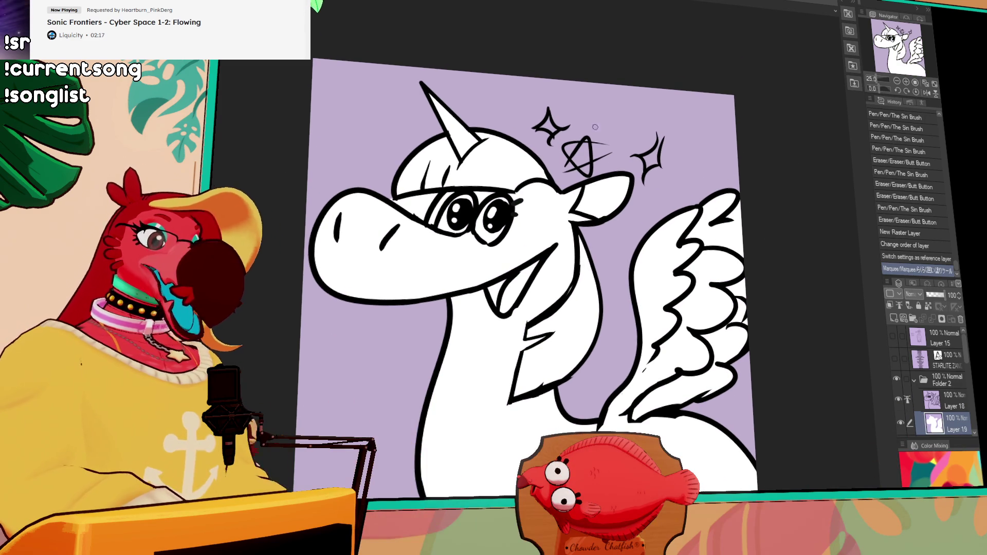
# Step: Thicken the lower mouth line on the Layer 18 line art
pyautogui.scroll(-2, 561, 203)
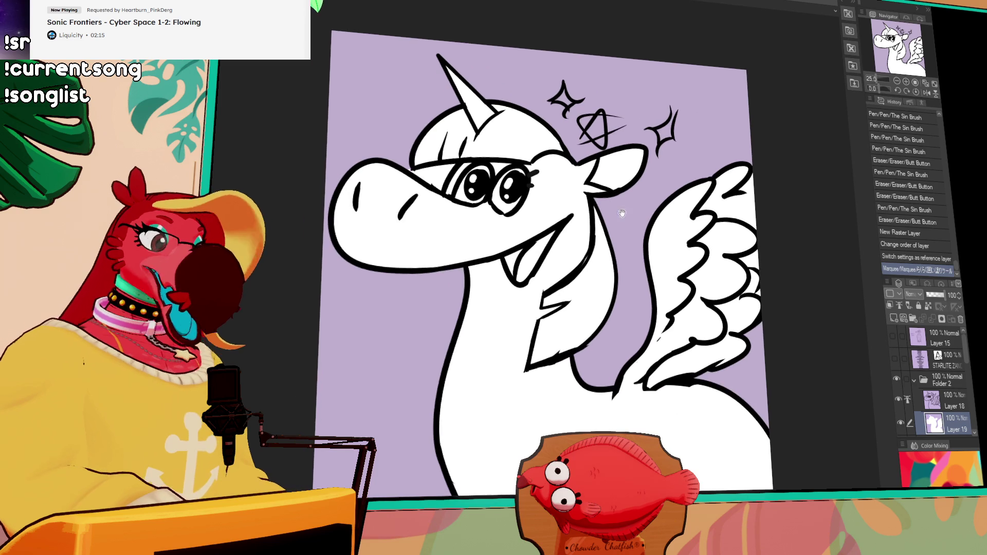
pyautogui.hotkey('alt', ']')
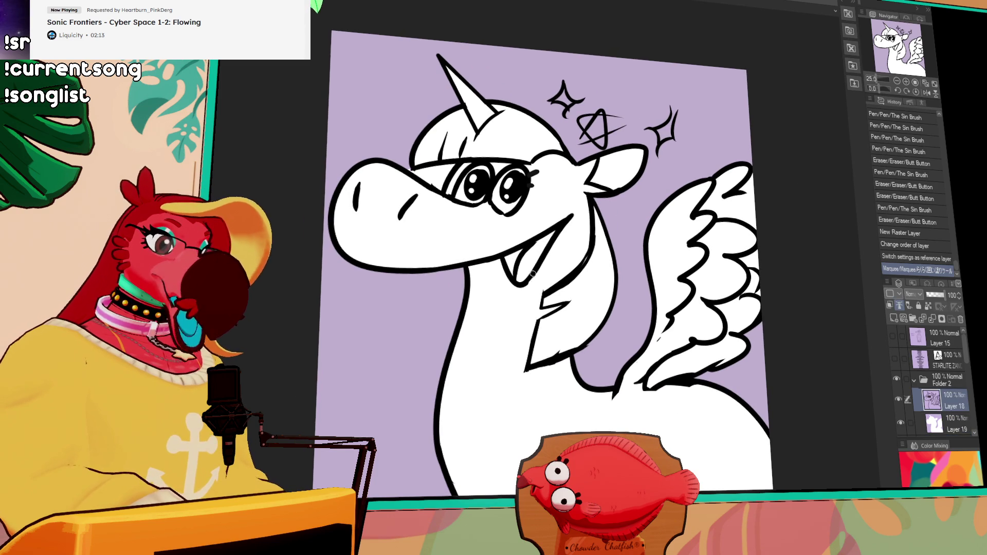
pyautogui.moveTo(528, 279); pyautogui.dragTo(523, 285)
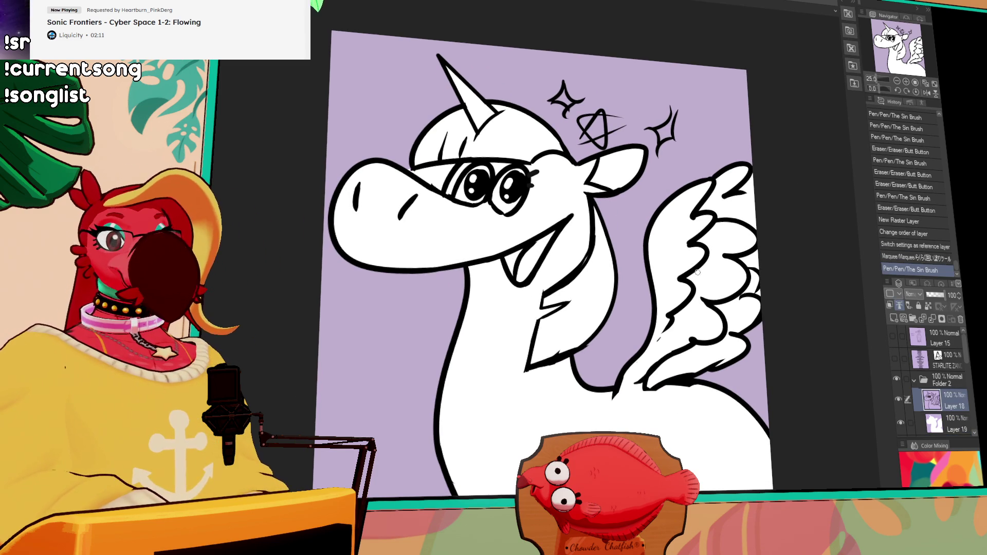
# Step: Draw the collar band lines beside the unicorn's neck on Layer 18
pyautogui.moveTo(732, 263); pyautogui.dragTo(731, 280)
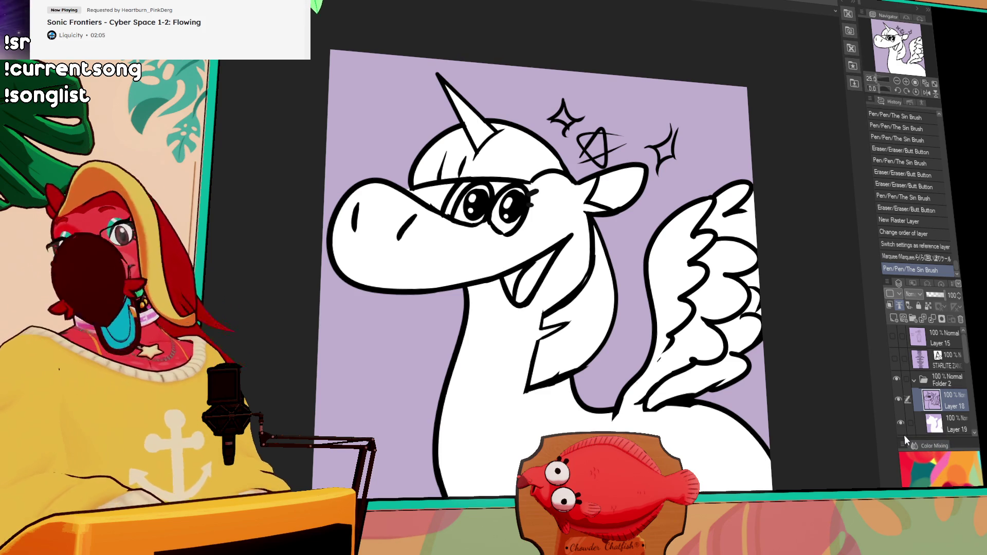
pyautogui.moveTo(751, 208); pyautogui.dragTo(768, 192)
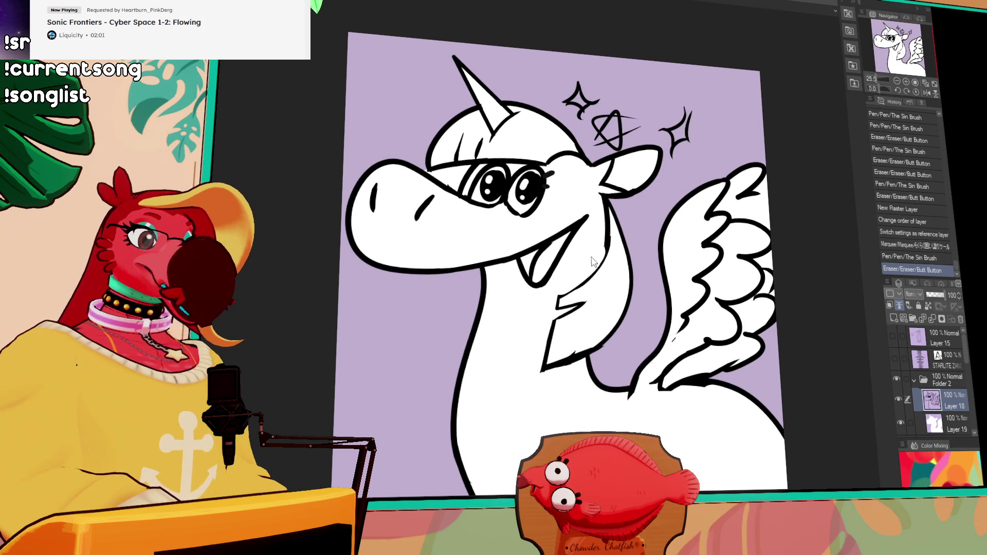
pyautogui.moveTo(591, 257); pyautogui.dragTo(587, 263)
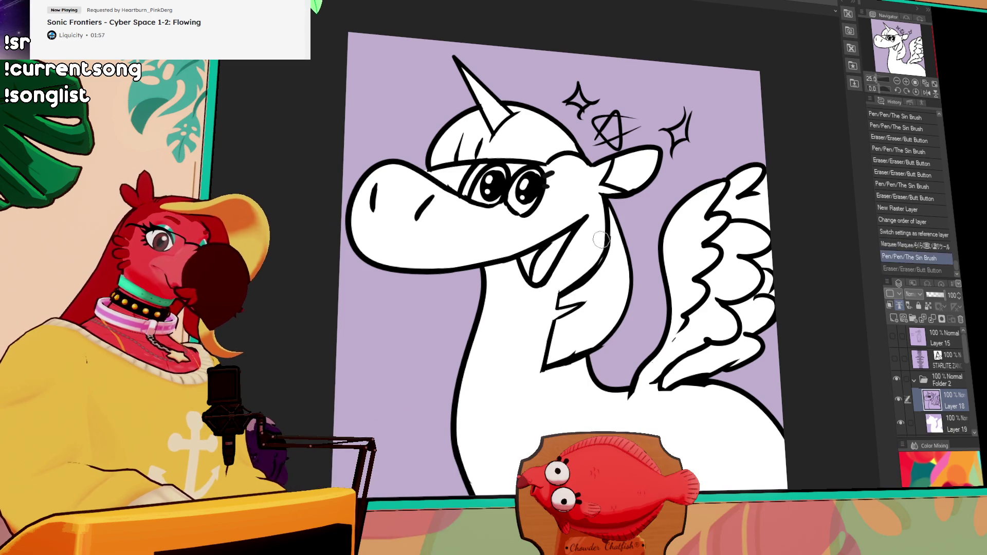
pyautogui.moveTo(480, 288)
pyautogui.mouseDown()
pyautogui.moveTo(454, 288)
pyautogui.moveTo(440, 369)
pyautogui.mouseUp()
pyautogui.moveTo(440, 369); pyautogui.dragTo(460, 374)
pyautogui.click(458, 319)
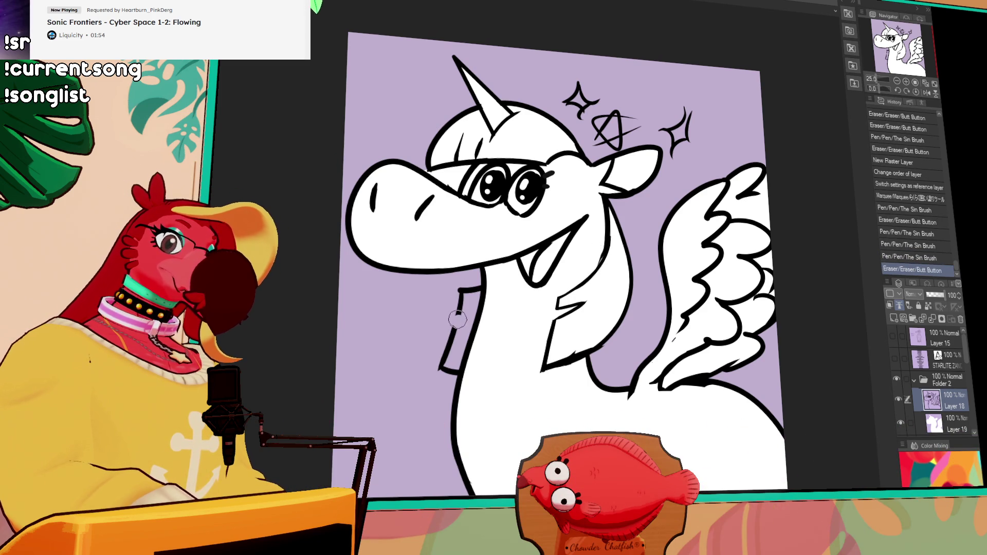
pyautogui.moveTo(456, 317)
pyautogui.mouseDown()
pyautogui.moveTo(476, 318)
pyautogui.moveTo(466, 324)
pyautogui.mouseUp()
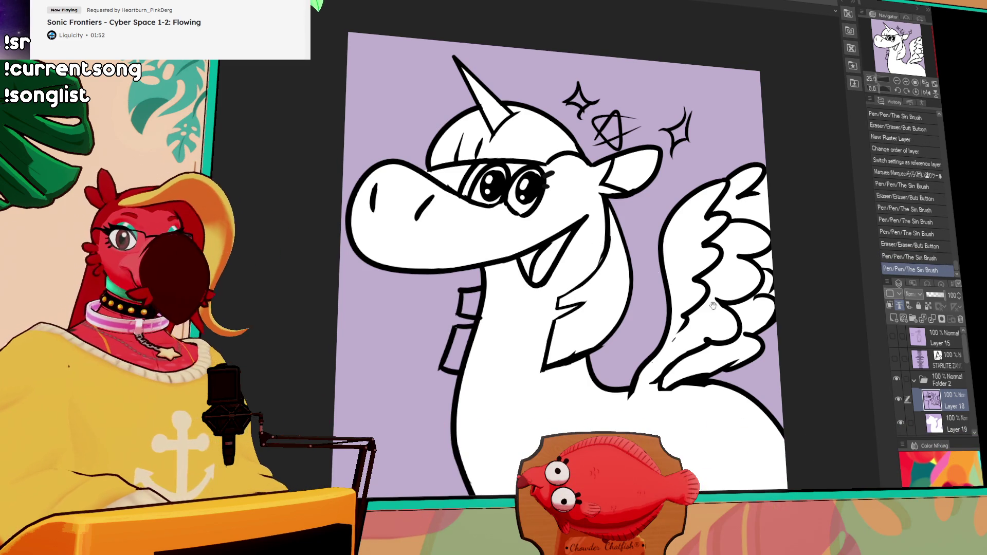
pyautogui.moveTo(698, 295); pyautogui.dragTo(665, 271)
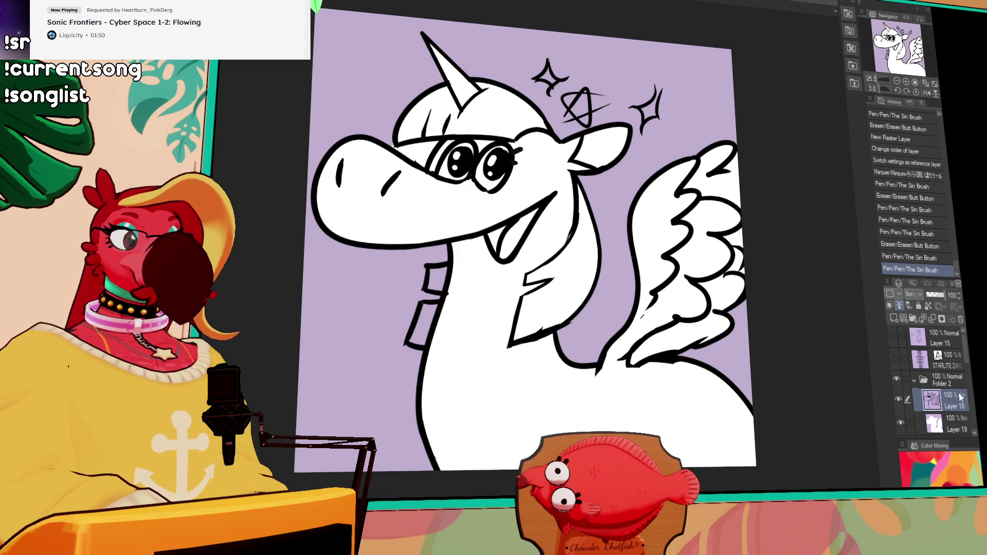
# Step: Fill the collar area white on Layer 19 with the Fill tool
pyautogui.click(950, 424)
pyautogui.press('g')
pyautogui.click(438, 286)
pyautogui.click(437, 286)
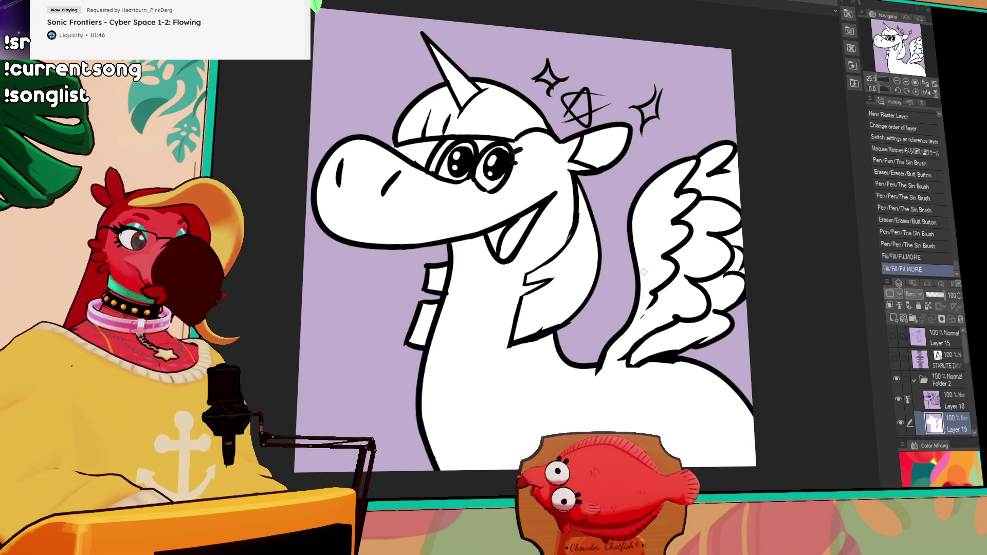
# Step: Auto-select the neck and brush a cyan stripe across it
pyautogui.moveTo(673, 245); pyautogui.dragTo(682, 271)
pyautogui.moveTo(694, 220); pyautogui.dragTo(697, 229)
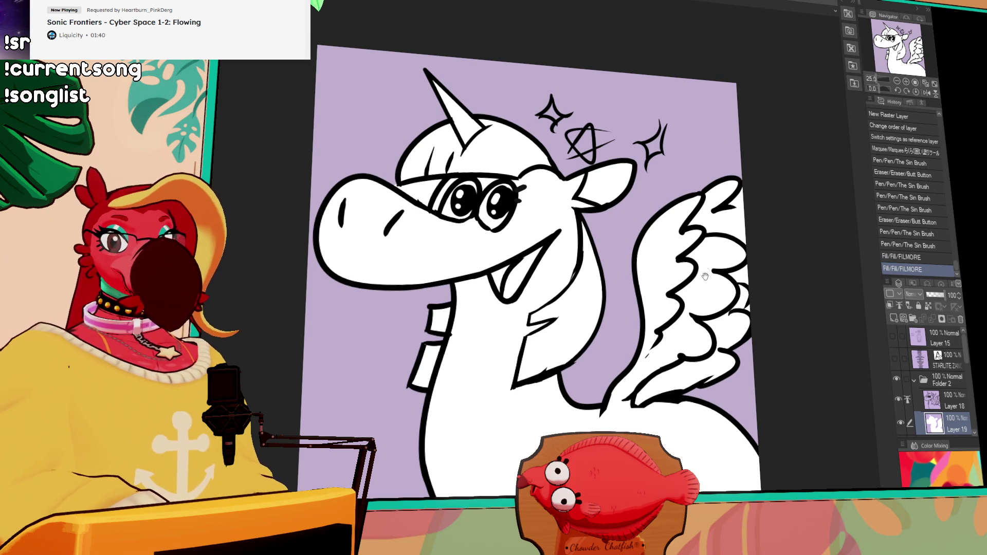
pyautogui.moveTo(705, 273); pyautogui.dragTo(695, 280)
pyautogui.click(573, 325)
pyautogui.moveTo(516, 348)
pyautogui.mouseDown()
pyautogui.moveTo(551, 334)
pyautogui.moveTo(587, 280)
pyautogui.mouseUp()
pyautogui.moveTo(547, 355); pyautogui.dragTo(592, 294)
pyautogui.moveTo(532, 297)
pyautogui.mouseDown()
pyautogui.moveTo(600, 310)
pyautogui.moveTo(511, 350)
pyautogui.moveTo(607, 293)
pyautogui.moveTo(578, 286)
pyautogui.mouseUp()
# Step: Review the cyan neck stroke and colour the collar strip cyan
pyautogui.hotkey('ctrl', 'z')
pyautogui.hotkey('ctrl', 'y')
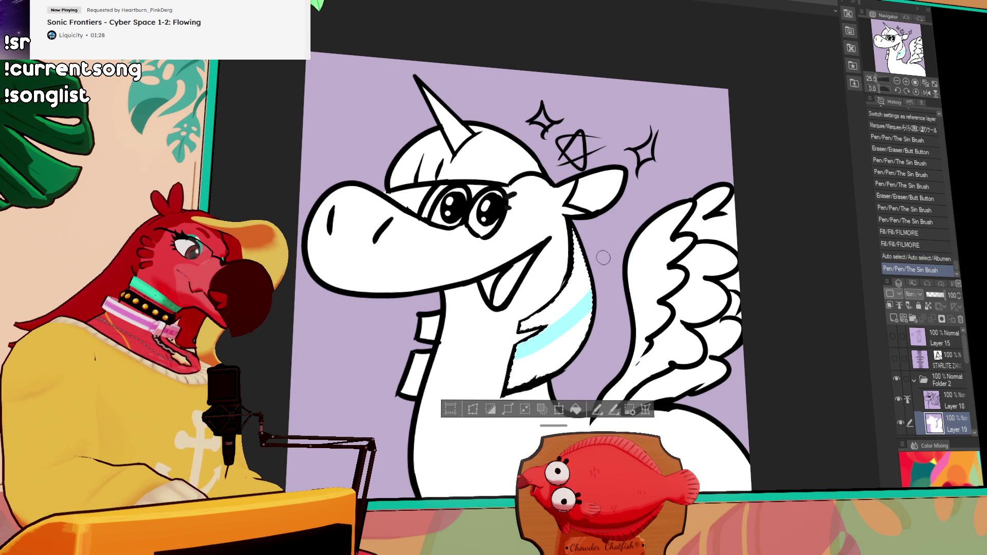
pyautogui.hotkey('ctrl', 'z')
pyautogui.hotkey('ctrl', 'y')
pyautogui.hotkey('ctrl', 'z')
pyautogui.hotkey('ctrl', 'y')
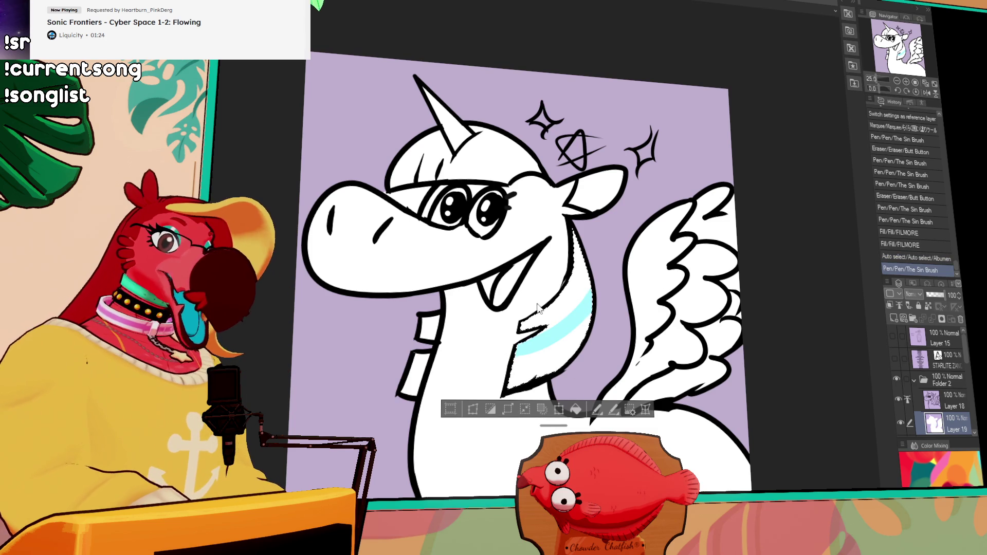
pyautogui.click(419, 364)
pyautogui.moveTo(424, 355); pyautogui.dragTo(406, 393)
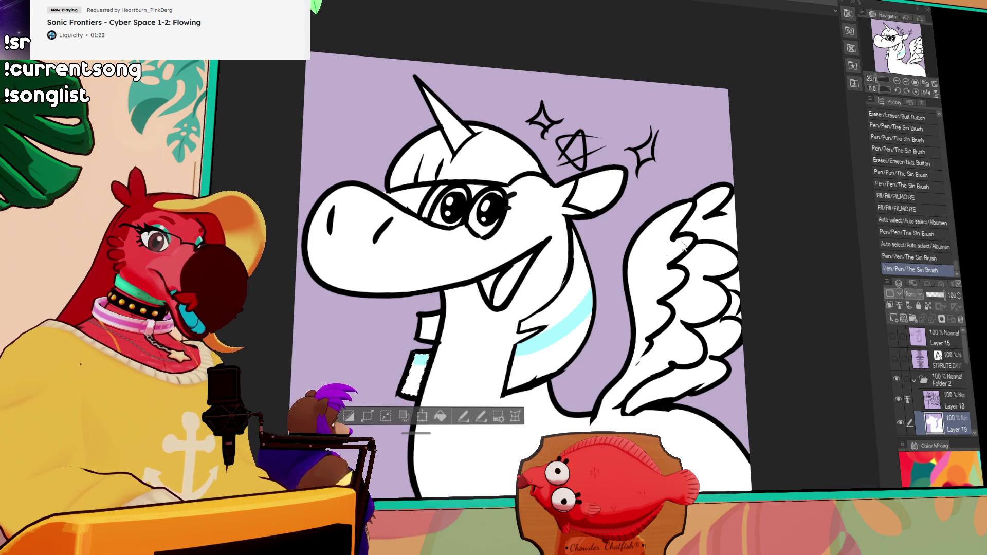
# Step: Auto-select the mane, brush a cyan stripe across it, and deselect
pyautogui.click(447, 154)
pyautogui.moveTo(465, 175); pyautogui.dragTo(496, 135)
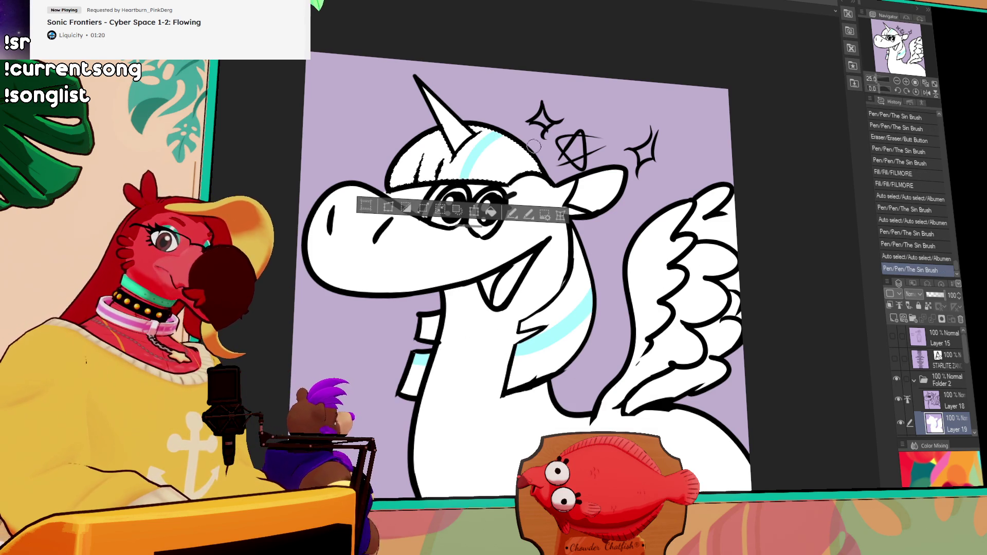
pyautogui.hotkey('ctrl', 'd')
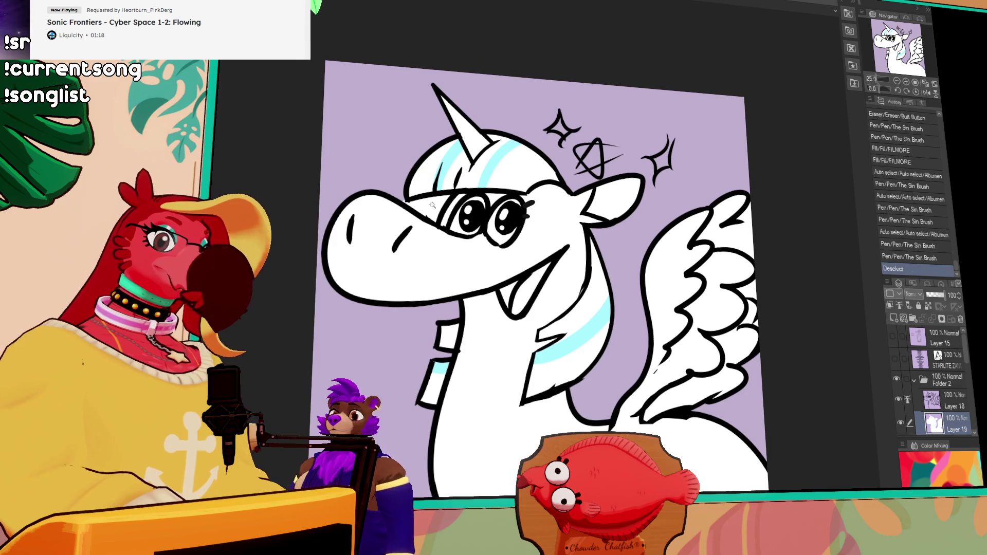
# Step: Auto-select a patch on the upper snout, delete it, and deselect
pyautogui.click(411, 191)
pyautogui.press('Delete')
pyautogui.hotkey('ctrl', 'd')
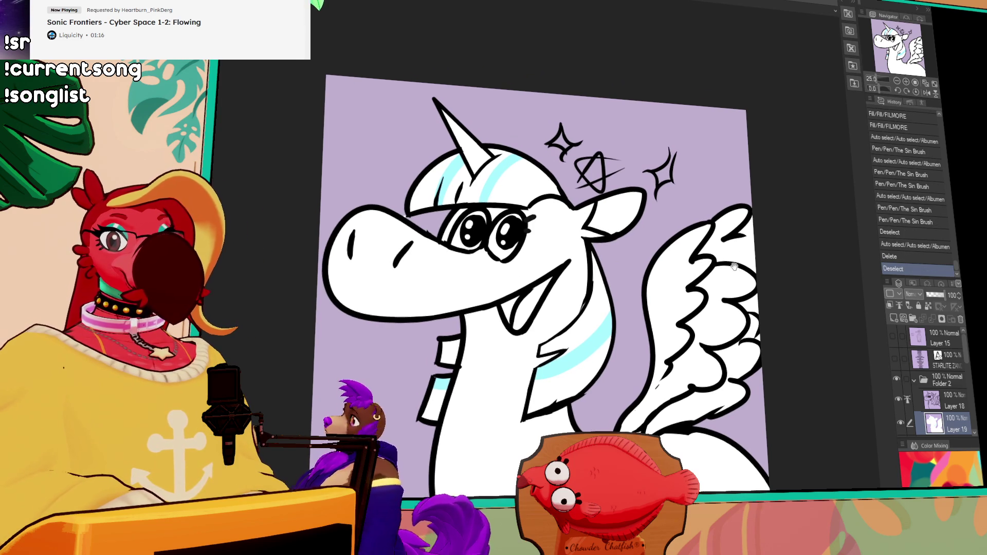
pyautogui.scroll(-3, 751, 257)
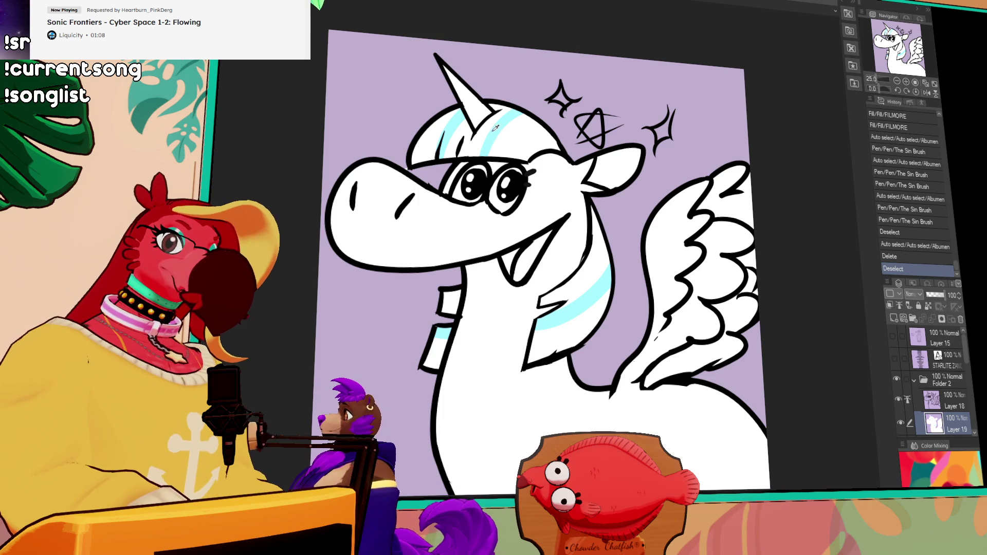
# Step: Paint a cyan star mark on the unicorn's hip with the pen brush
pyautogui.moveTo(699, 442); pyautogui.dragTo(725, 478)
pyautogui.moveTo(735, 435)
pyautogui.mouseDown()
pyautogui.moveTo(720, 484)
pyautogui.moveTo(715, 470)
pyautogui.moveTo(734, 473)
pyautogui.mouseUp()
pyautogui.moveTo(735, 472)
pyautogui.mouseDown()
pyautogui.moveTo(761, 466)
pyautogui.moveTo(755, 472)
pyautogui.mouseUp()
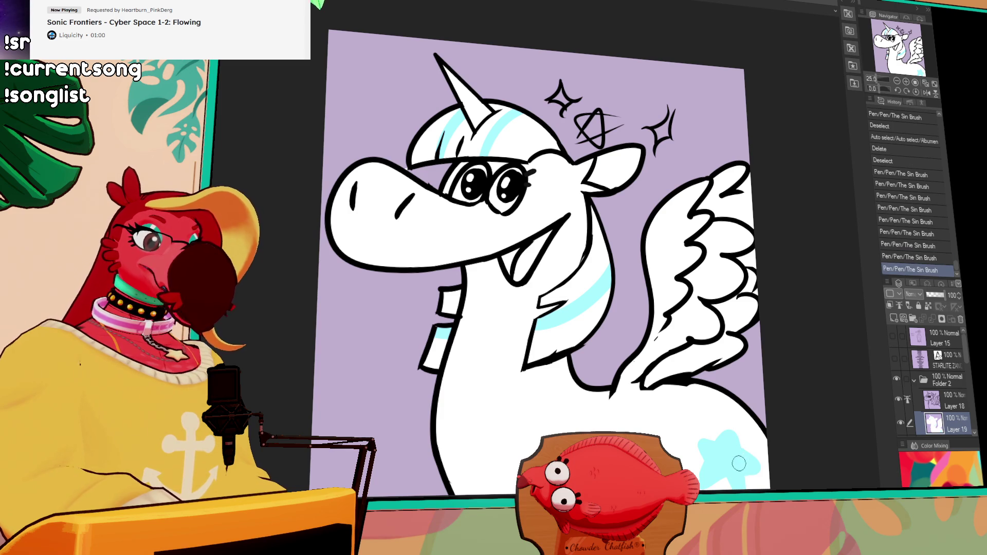
pyautogui.moveTo(795, 418); pyautogui.dragTo(798, 391)
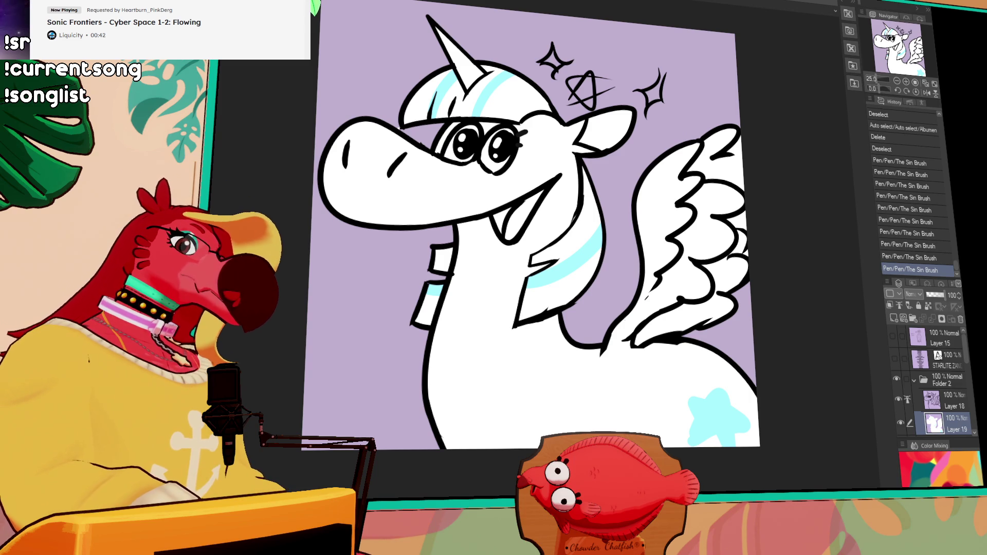
# Step: Fill the unicorn's tongue and lower mouth area with pink-red
pyautogui.click(514, 206)
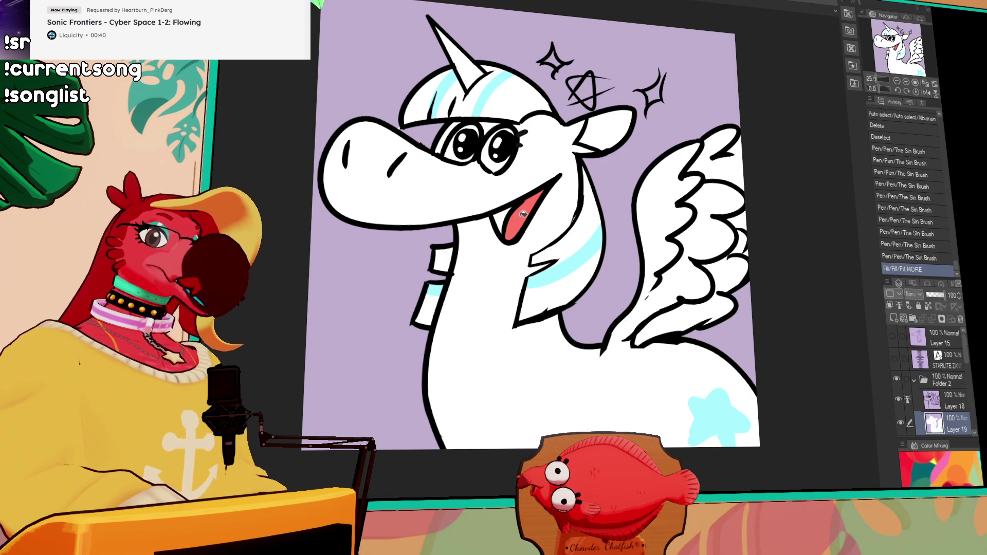
pyautogui.click(503, 221)
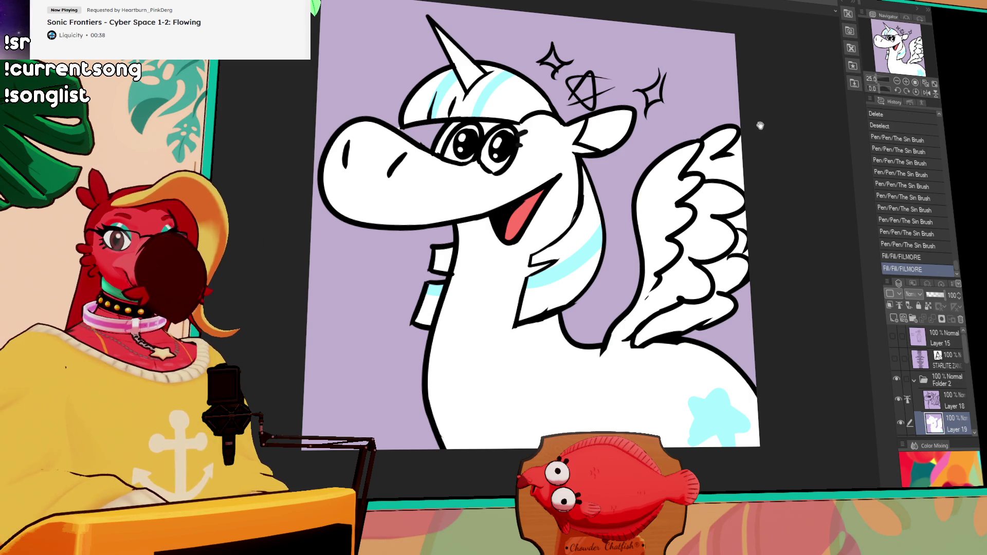
pyautogui.moveTo(734, 181); pyautogui.dragTo(739, 221)
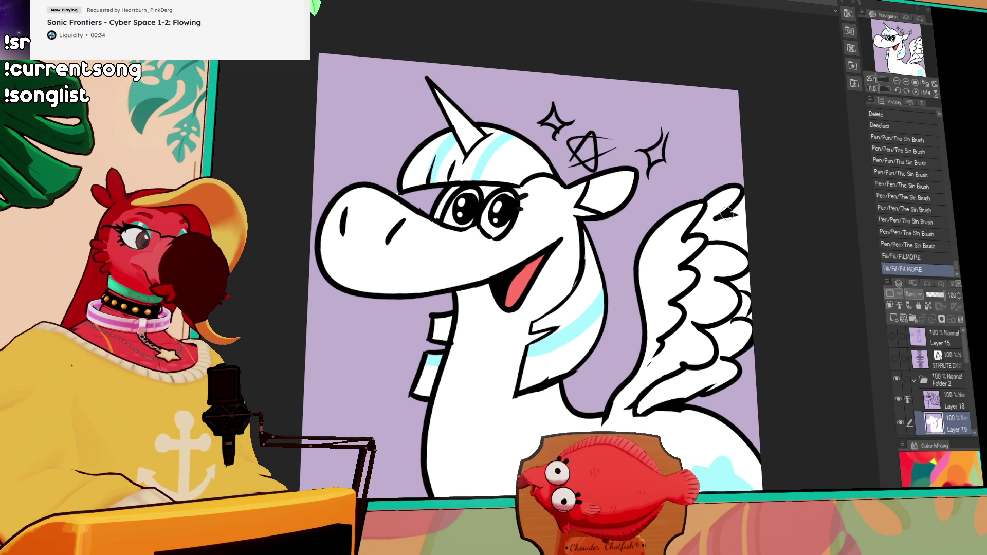
pyautogui.moveTo(722, 279); pyautogui.dragTo(701, 244)
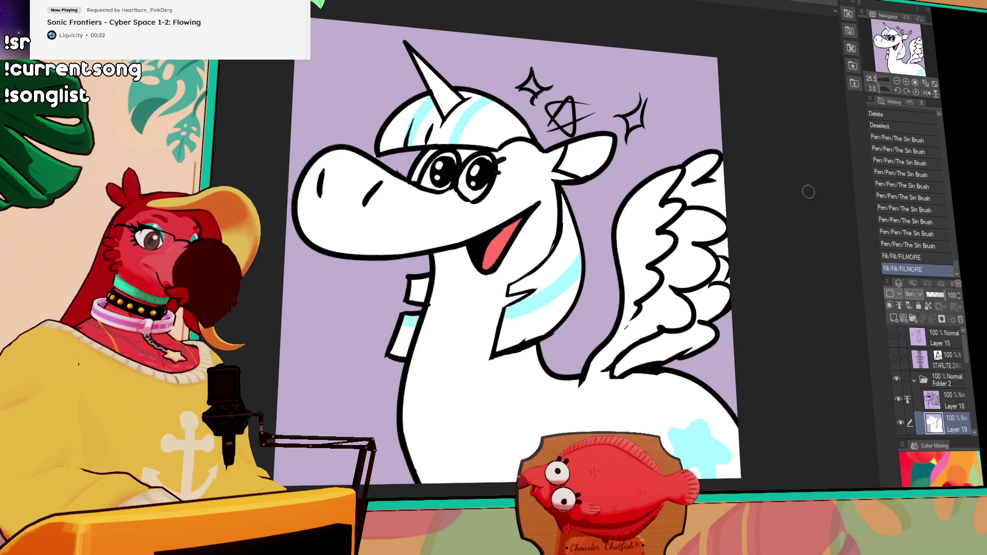
# Step: Select Layer 18, then undo an accidental merge and Select All
pyautogui.click(952, 402)
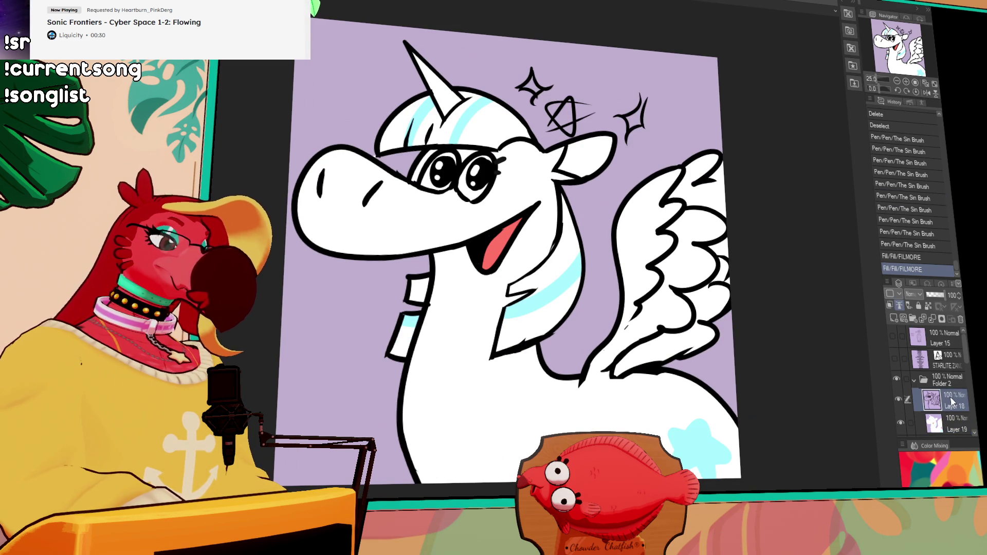
pyautogui.hotkey('ctrl', 'e')
pyautogui.hotkey('ctrl', 'a')
pyautogui.hotkey('ctrl', 'z')
pyautogui.hotkey('ctrl', 'z')
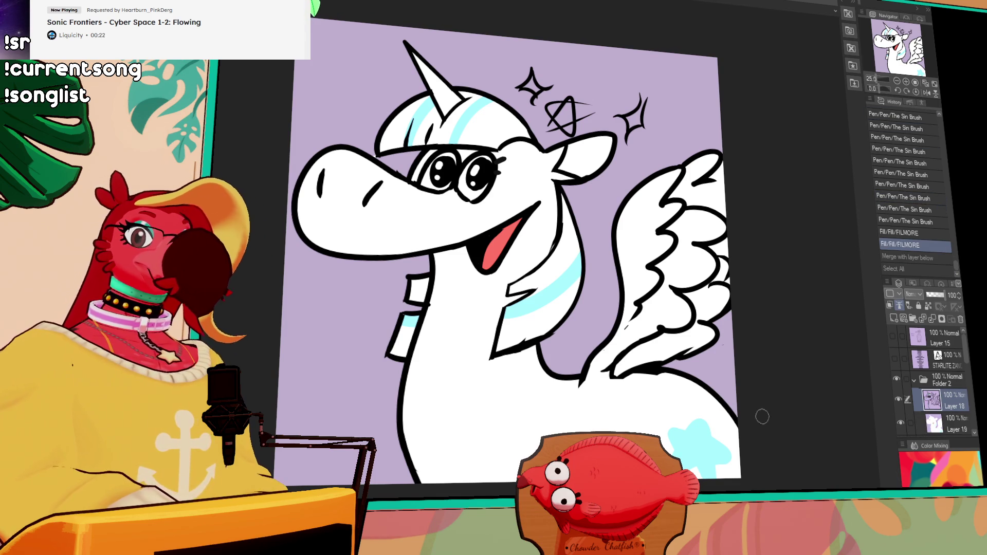
# Step: Hide and collapse Folder 2, then show and select the name-list text layer
pyautogui.click(913, 380)
pyautogui.click(897, 379)
pyautogui.click(895, 358)
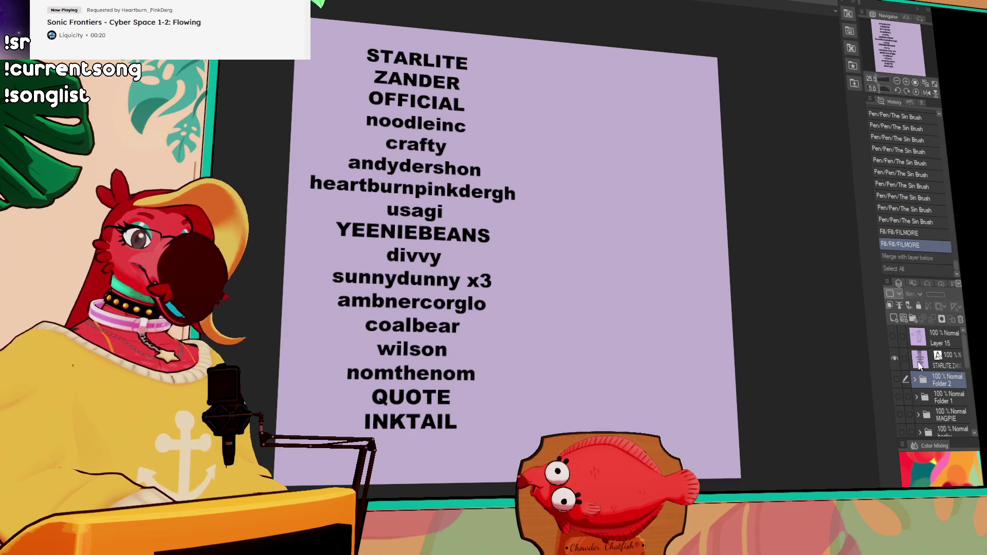
pyautogui.click(918, 362)
# Step: Delete the STARLITE line so the name list starts with ZANDER
pyautogui.click(435, 62)
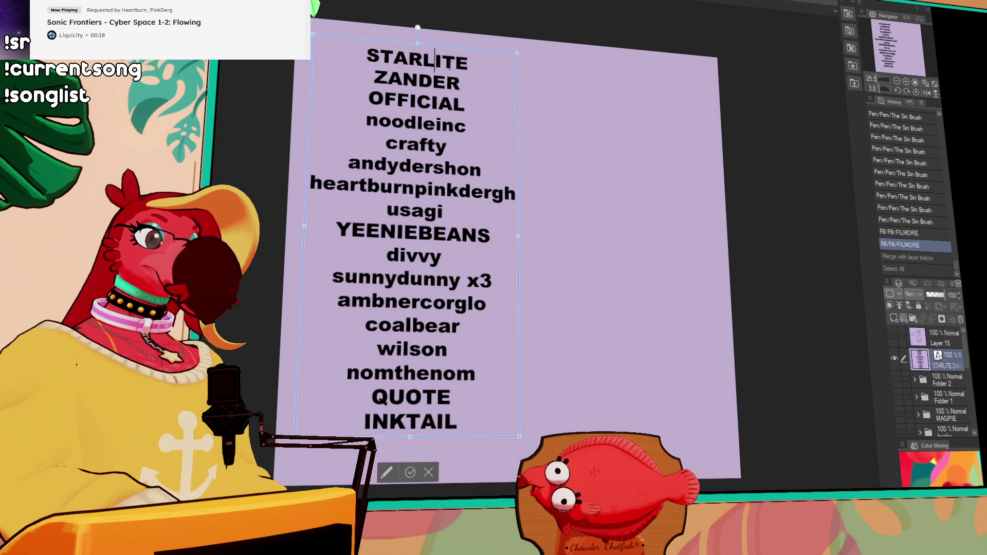
pyautogui.moveTo(454, 62); pyautogui.dragTo(364, 61)
pyautogui.press('BackSpace')
pyautogui.press('Delete')
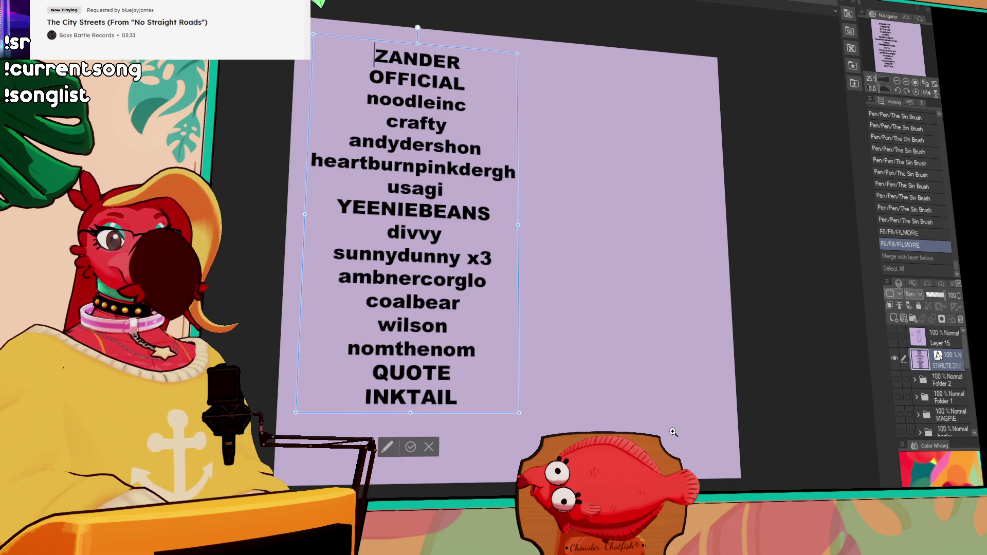
pyautogui.press('Escape')
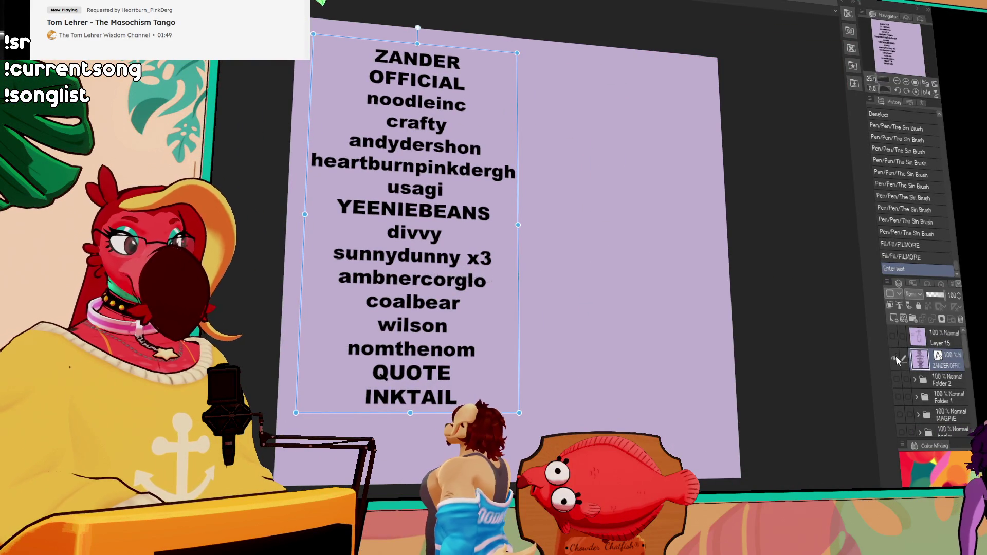
# Step: Hide the name-list text layer so the alicorn illustration shows again
pyautogui.click(895, 359)
# Step: Preview the unicorn, bear, magpie and fox drawings and step through the history
pyautogui.click(896, 382)
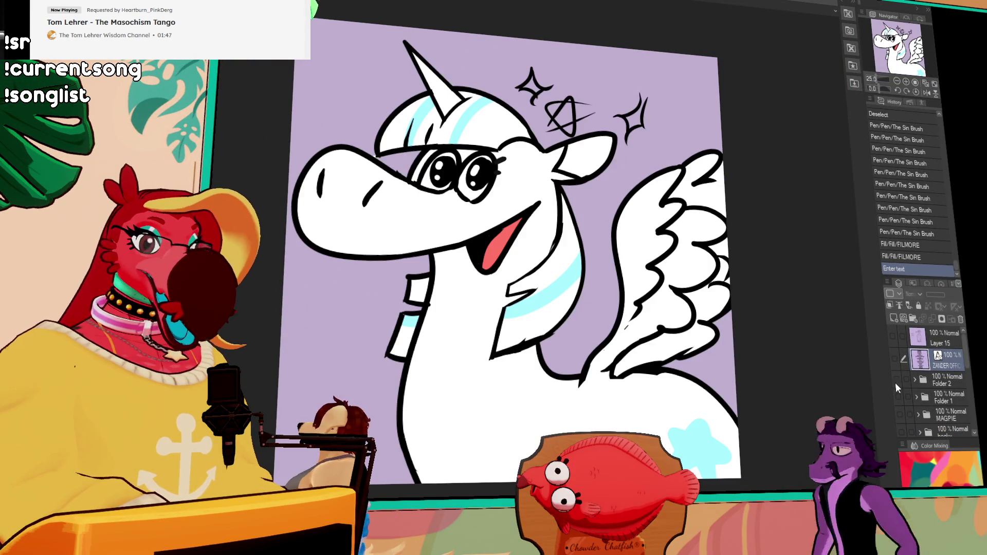
pyautogui.click(896, 383)
pyautogui.click(898, 400)
pyautogui.click(900, 414)
pyautogui.click(900, 415)
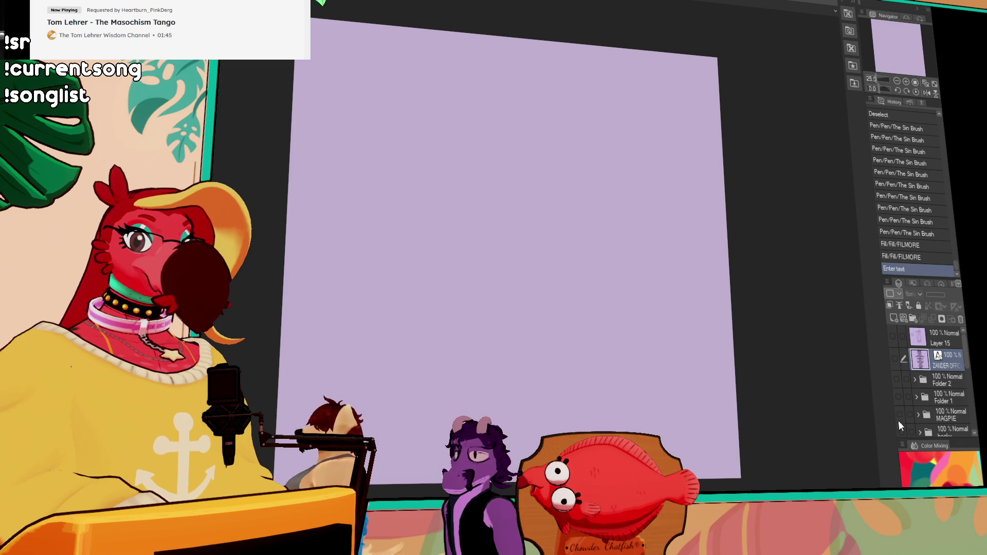
pyautogui.scroll(-1, 900, 415)
pyautogui.click(901, 417)
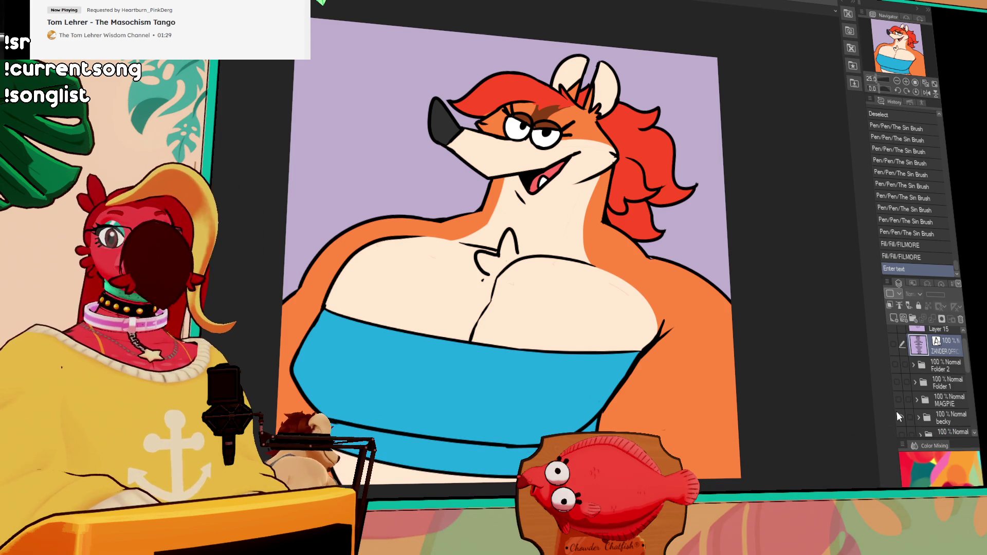
pyautogui.click(897, 416)
pyautogui.click(936, 258)
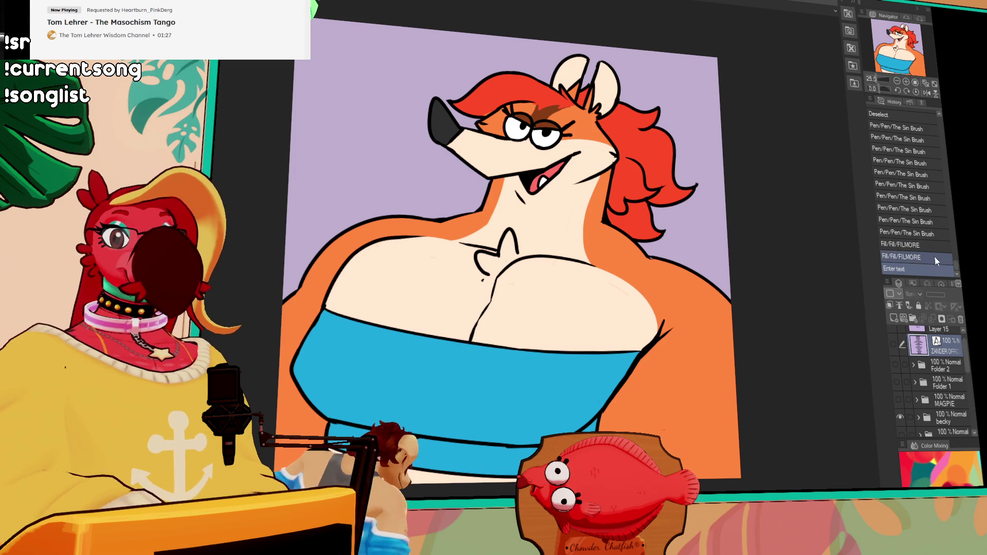
pyautogui.click(935, 268)
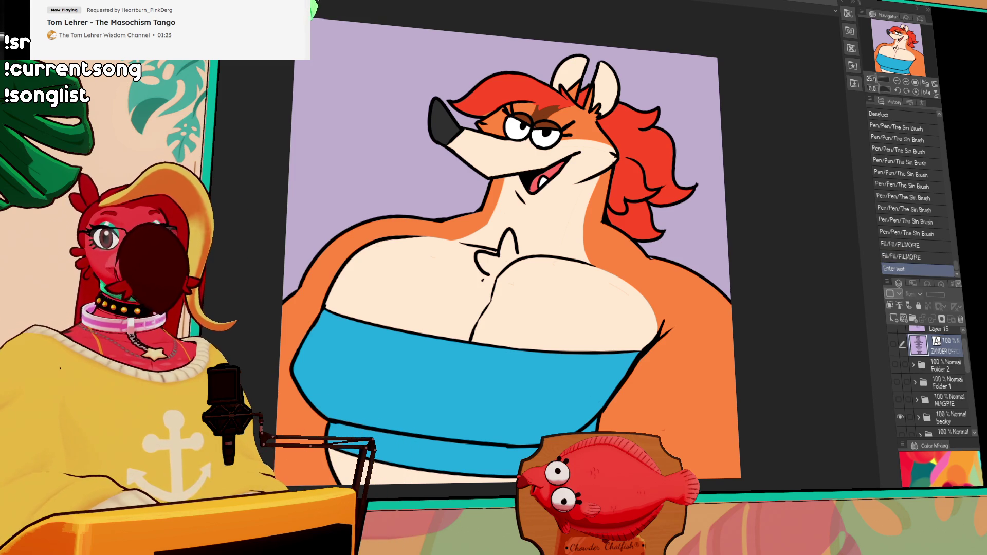
# Step: Hide the other drawings, show only the name list, and add a new layer folder
pyautogui.scroll(-2, 917, 400)
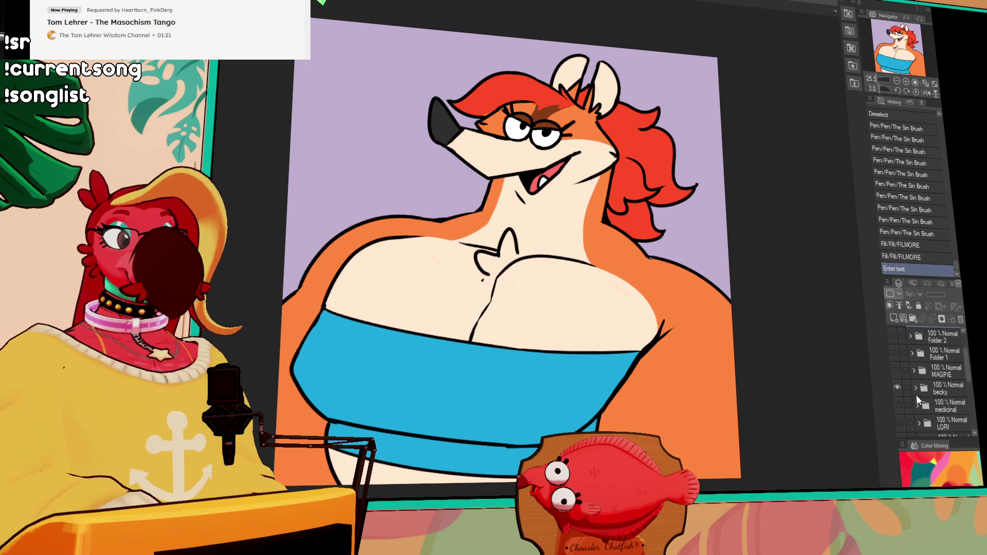
pyautogui.click(897, 388)
pyautogui.scroll(2, 899, 387)
pyautogui.click(896, 378)
pyautogui.click(898, 378)
pyautogui.click(894, 355)
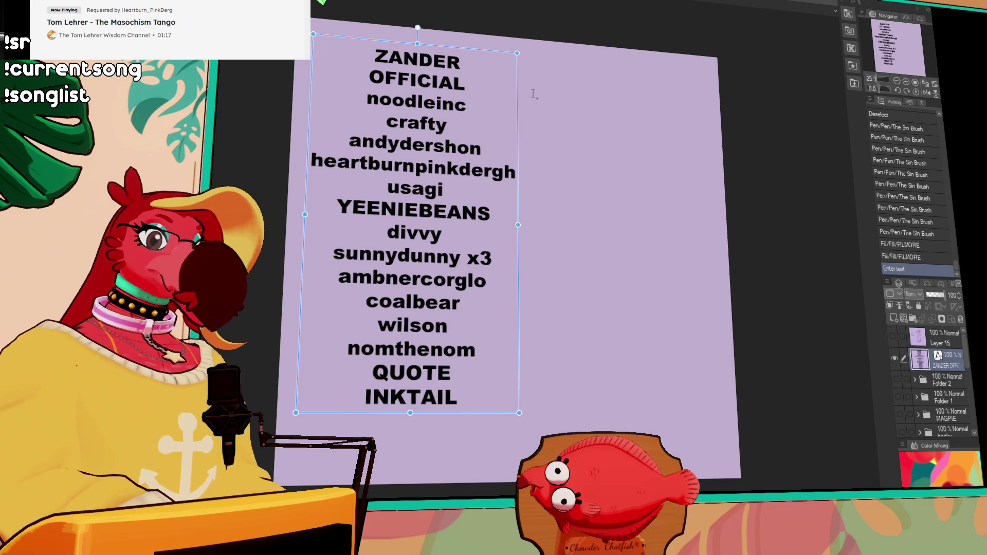
pyautogui.click(899, 378)
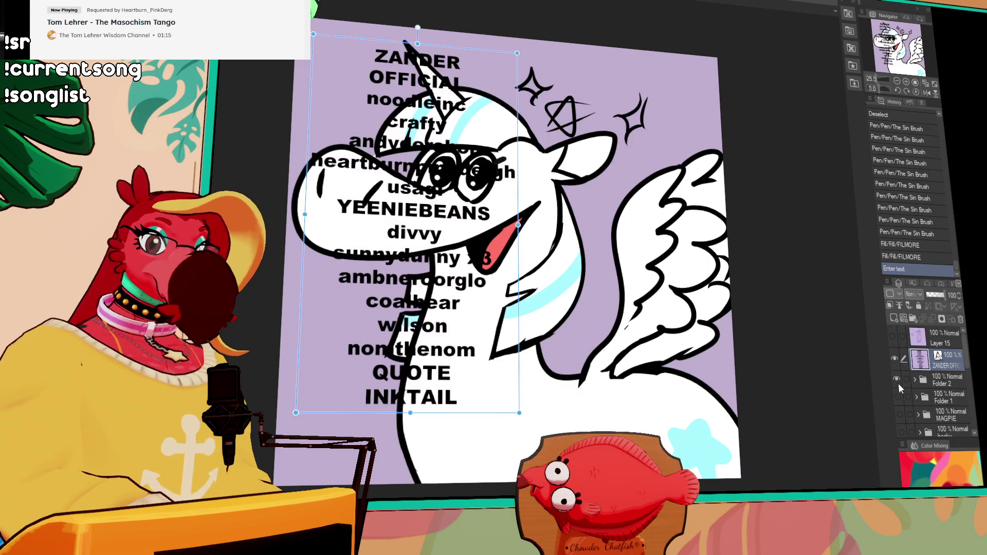
pyautogui.click(898, 384)
pyautogui.click(899, 394)
pyautogui.click(899, 394)
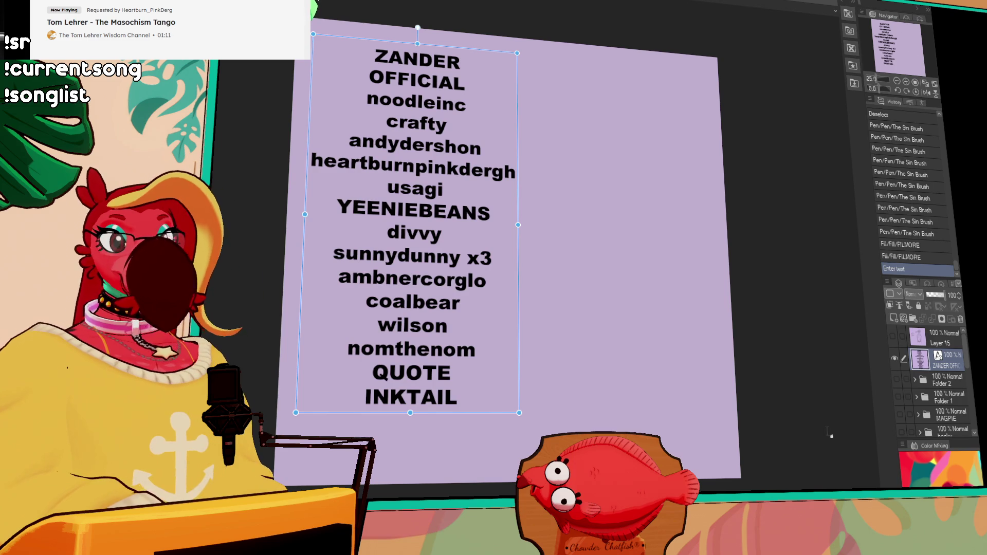
pyautogui.click(913, 319)
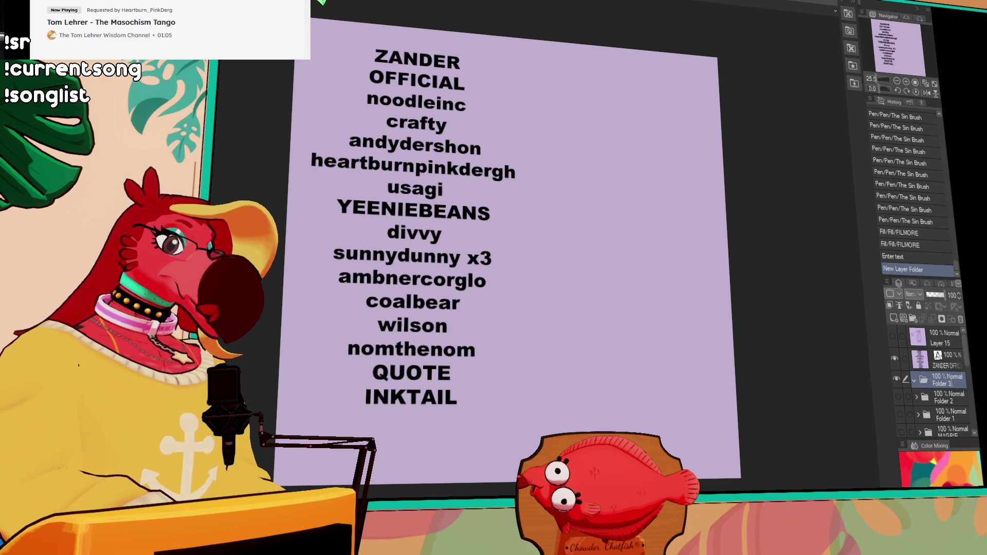
pyautogui.write('zander')
# Step: Name the new folder 'zander', hide the name list, and add Layer 20 inside it
pyautogui.press('Return')
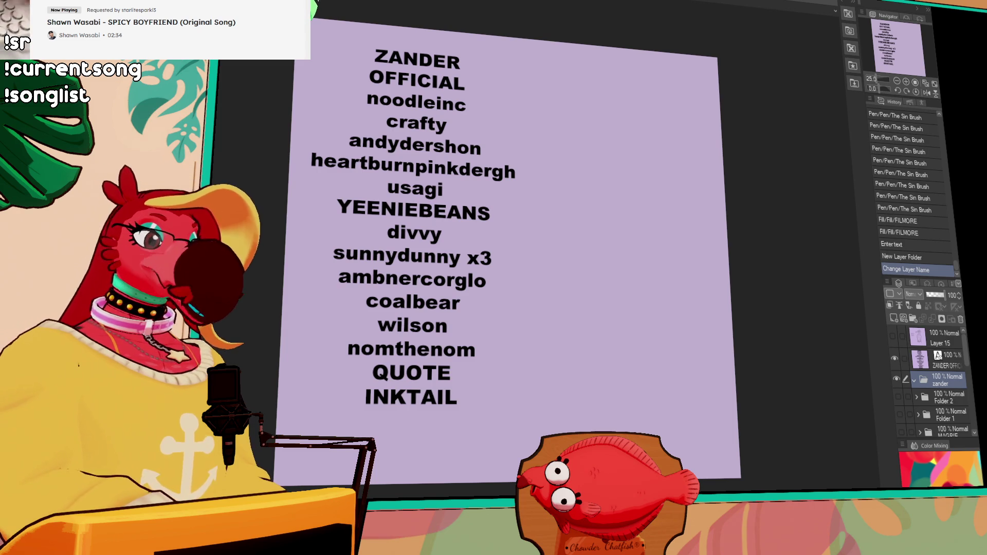
pyautogui.click(895, 359)
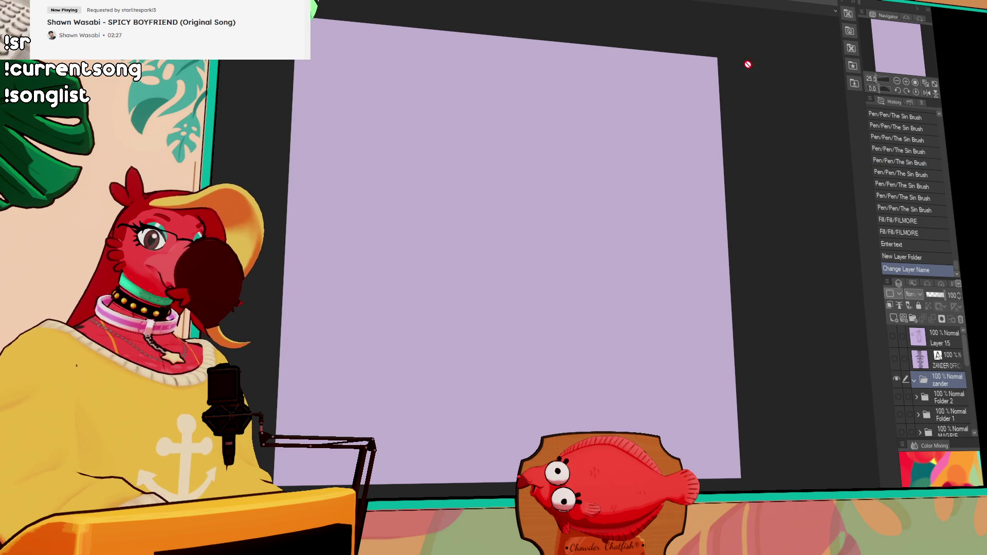
pyautogui.click(893, 319)
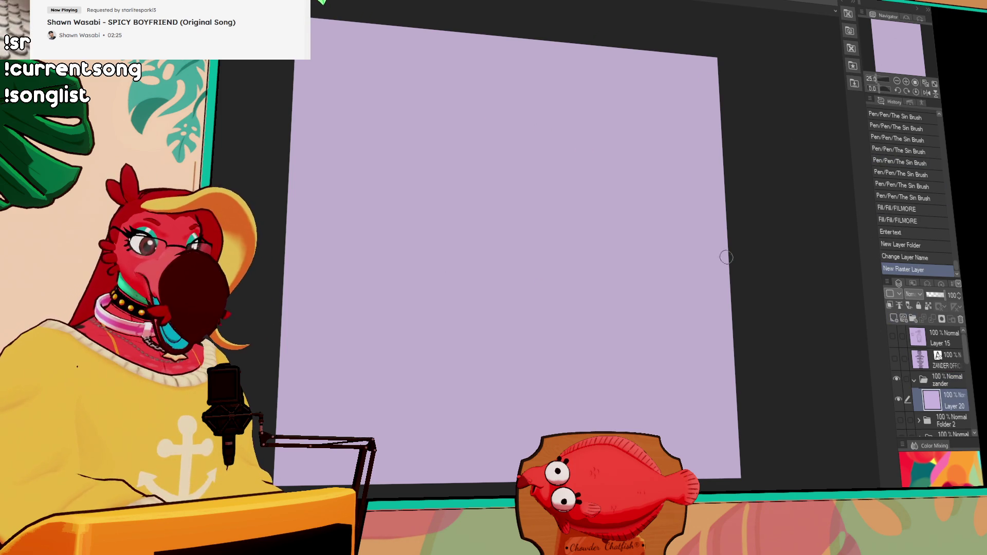
# Step: Draw the top curve and bottom closing stroke of the C-shaped snout
pyautogui.moveTo(591, 139); pyautogui.dragTo(480, 123)
pyautogui.hotkey('ctrl', 'z')
pyautogui.moveTo(568, 141)
pyautogui.mouseDown()
pyautogui.moveTo(466, 144)
pyautogui.moveTo(442, 175)
pyautogui.moveTo(458, 108)
pyautogui.moveTo(465, 205)
pyautogui.moveTo(534, 213)
pyautogui.mouseUp()
pyautogui.hotkey('ctrl', 'z')
pyautogui.hotkey('ctrl', 'z')
# Step: Compare the C's bottom stroke with undo/redo and retry its upturned tip
pyautogui.hotkey('ctrl', 'z')
pyautogui.moveTo(456, 195); pyautogui.dragTo(564, 212)
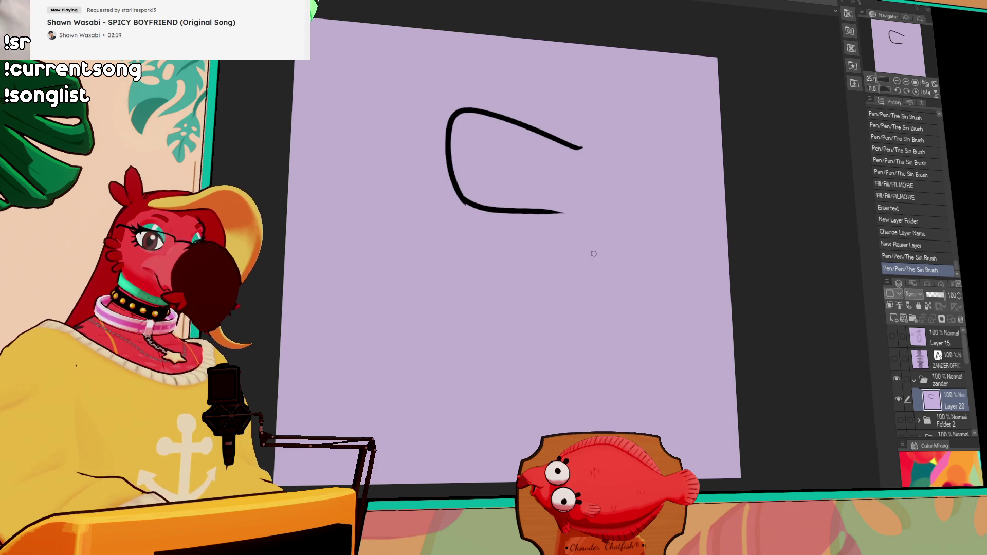
pyautogui.moveTo(674, 264); pyautogui.dragTo(684, 254)
pyautogui.hotkey('ctrl', 'z')
pyautogui.hotkey('ctrl', 'y')
pyautogui.hotkey('ctrl', 'z')
pyautogui.hotkey('ctrl', 'y')
pyautogui.hotkey('ctrl', 'z')
pyautogui.hotkey('ctrl', 'y')
pyautogui.hotkey('ctrl', 'z')
pyautogui.hotkey('ctrl', 'y')
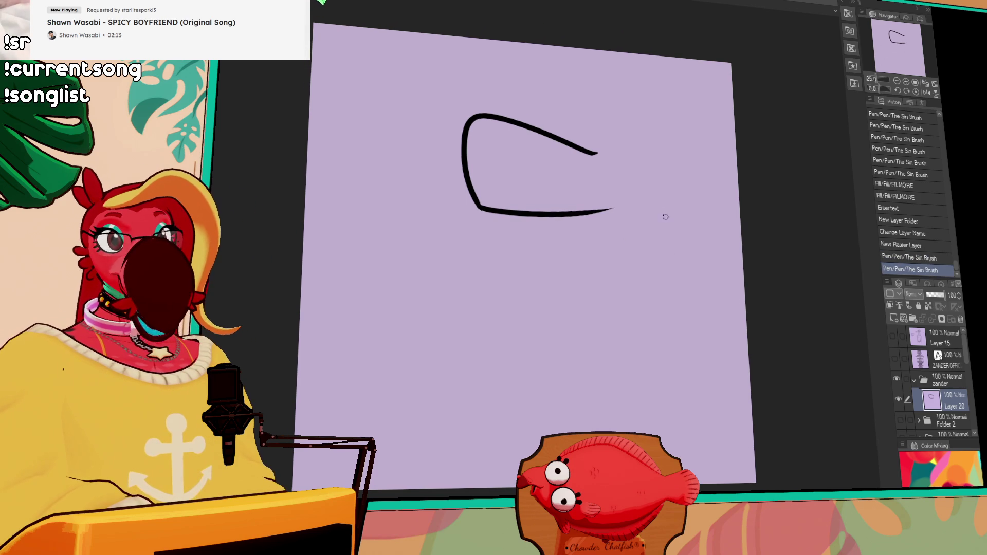
pyautogui.moveTo(617, 205)
pyautogui.mouseDown()
pyautogui.moveTo(587, 212)
pyautogui.moveTo(634, 195)
pyautogui.mouseUp()
pyautogui.hotkey('ctrl', 'z')
pyautogui.hotkey('ctrl', 'z')
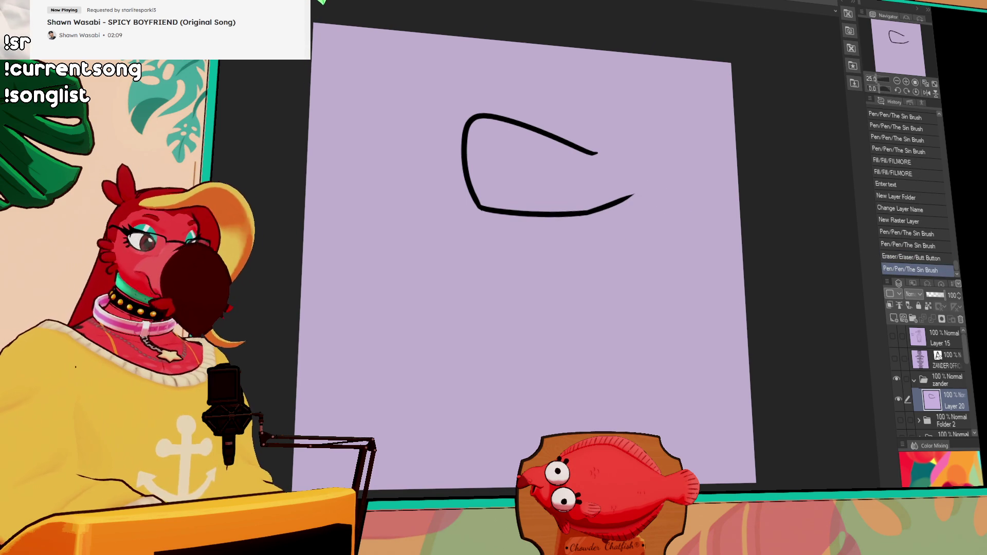
pyautogui.moveTo(486, 213)
pyautogui.mouseDown()
pyautogui.moveTo(508, 226)
pyautogui.moveTo(509, 213)
pyautogui.moveTo(605, 225)
pyautogui.moveTo(611, 207)
pyautogui.mouseUp()
pyautogui.hotkey('ctrl', 'z')
# Step: Draw a curved inner line inside the snout and extend the upper line rightward
pyautogui.hotkey('ctrl', 'z')
pyautogui.moveTo(464, 149)
pyautogui.mouseDown()
pyautogui.moveTo(511, 173)
pyautogui.moveTo(552, 137)
pyautogui.mouseUp()
pyautogui.hotkey('ctrl', 'z')
pyautogui.moveTo(466, 150)
pyautogui.mouseDown()
pyautogui.moveTo(549, 140)
pyautogui.moveTo(488, 170)
pyautogui.moveTo(553, 122)
pyautogui.mouseUp()
pyautogui.hotkey('ctrl', 'z')
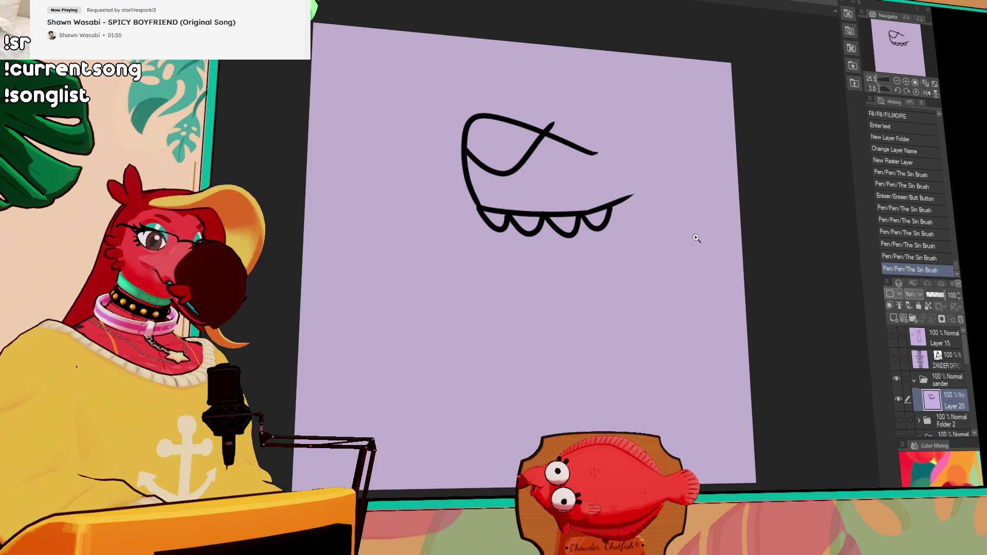
pyautogui.hotkey('ctrl', 'z')
pyautogui.moveTo(547, 138)
pyautogui.mouseDown()
pyautogui.moveTo(493, 184)
pyautogui.moveTo(467, 171)
pyautogui.mouseUp()
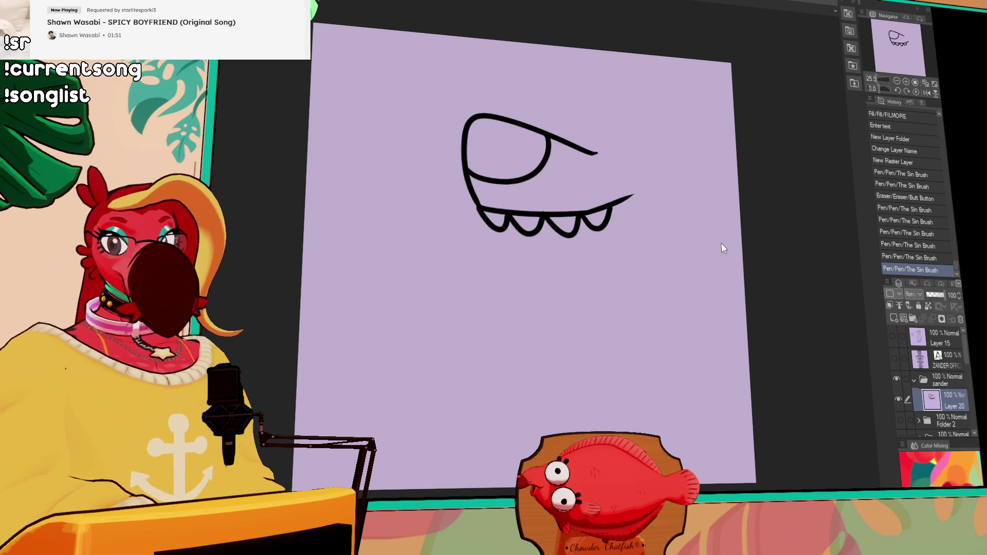
pyautogui.moveTo(547, 146); pyautogui.dragTo(668, 171)
pyautogui.hotkey('ctrl', 'z')
pyautogui.moveTo(596, 153)
pyautogui.mouseDown()
pyautogui.moveTo(561, 144)
pyautogui.moveTo(652, 161)
pyautogui.mouseUp()
pyautogui.moveTo(690, 265); pyautogui.dragTo(686, 267)
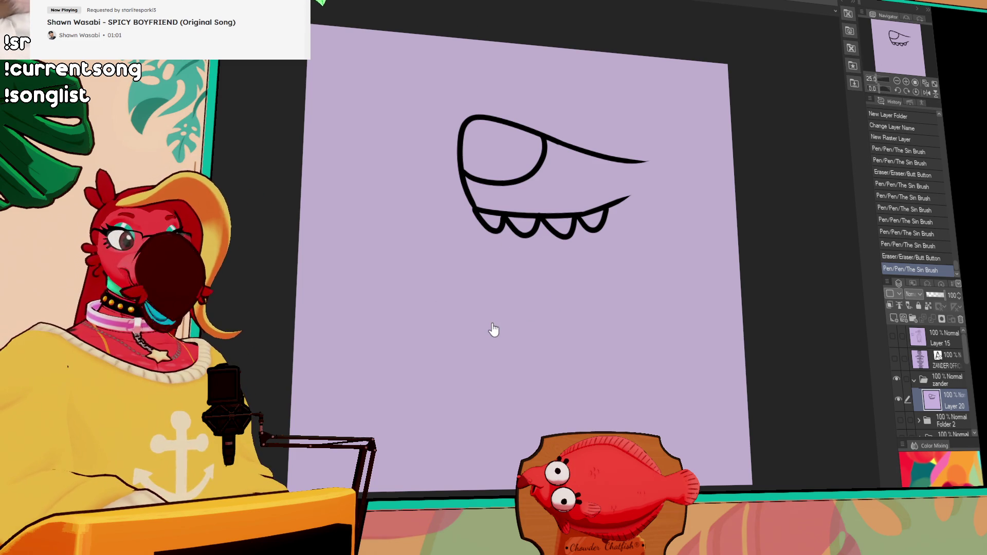
# Step: Trim the lower line's tail and redraw the upper line's tail slightly longer
pyautogui.moveTo(591, 209)
pyautogui.mouseDown()
pyautogui.moveTo(652, 187)
pyautogui.moveTo(636, 189)
pyautogui.mouseUp()
pyautogui.hotkey('ctrl', 'z')
pyautogui.moveTo(650, 203); pyautogui.dragTo(643, 208)
pyautogui.moveTo(718, 229); pyautogui.dragTo(701, 258)
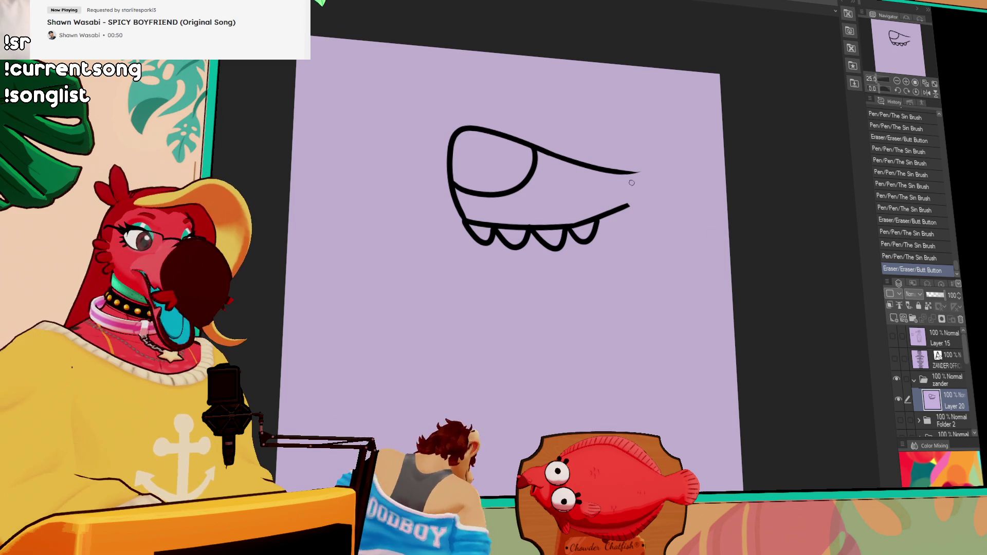
pyautogui.moveTo(629, 170)
pyautogui.mouseDown()
pyautogui.moveTo(547, 154)
pyautogui.moveTo(644, 166)
pyautogui.mouseUp()
pyautogui.hotkey('ctrl', 'z')
pyautogui.moveTo(547, 153)
pyautogui.mouseDown()
pyautogui.moveTo(653, 163)
pyautogui.moveTo(630, 161)
pyautogui.moveTo(636, 138)
pyautogui.mouseUp()
# Step: Compare upward flick versions and redraw the upper line from the snout rightward
pyautogui.hotkey('ctrl', 'z')
pyautogui.hotkey('ctrl', 'y')
pyautogui.hotkey('ctrl', 'z')
pyautogui.hotkey('ctrl', 'y')
pyautogui.hotkey('ctrl', 'z')
pyautogui.hotkey('ctrl', 'y')
pyautogui.hotkey('ctrl', 'z')
pyautogui.moveTo(596, 157)
pyautogui.mouseDown()
pyautogui.moveTo(668, 139)
pyautogui.moveTo(573, 154)
pyautogui.moveTo(552, 146)
pyautogui.moveTo(629, 160)
pyautogui.mouseUp()
pyautogui.hotkey('ctrl', 'z')
pyautogui.hotkey('ctrl', 'z')
pyautogui.hotkey('ctrl', 'y')
# Step: Curve the upper line downward and draw the long lower jaw line under the teeth
pyautogui.hotkey('ctrl', 'z')
pyautogui.hotkey('ctrl', 'z')
pyautogui.moveTo(540, 145)
pyautogui.mouseDown()
pyautogui.moveTo(644, 160)
pyautogui.moveTo(635, 160)
pyautogui.mouseUp()
pyautogui.moveTo(729, 250); pyautogui.dragTo(703, 240)
pyautogui.hotkey('ctrl', 'z')
pyautogui.moveTo(560, 130)
pyautogui.mouseDown()
pyautogui.moveTo(658, 148)
pyautogui.moveTo(649, 146)
pyautogui.moveTo(680, 216)
pyautogui.mouseUp()
pyautogui.hotkey('ctrl', 'z')
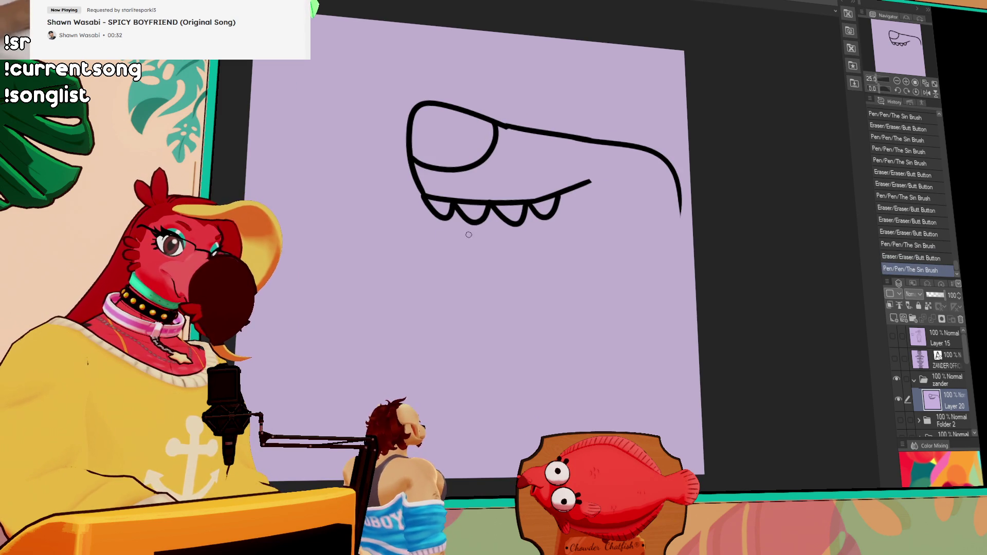
pyautogui.moveTo(443, 222); pyautogui.dragTo(586, 257)
pyautogui.hotkey('ctrl', 'z')
pyautogui.moveTo(441, 216); pyautogui.dragTo(628, 253)
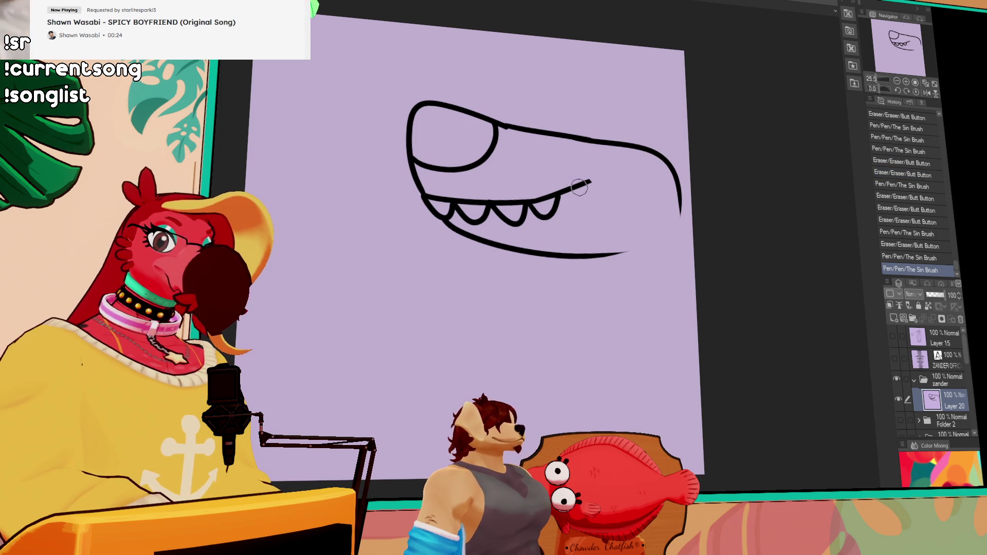
# Step: Add a small tongue loop at the end of the teeth and try an upper tooth
pyautogui.moveTo(555, 192); pyautogui.dragTo(576, 184)
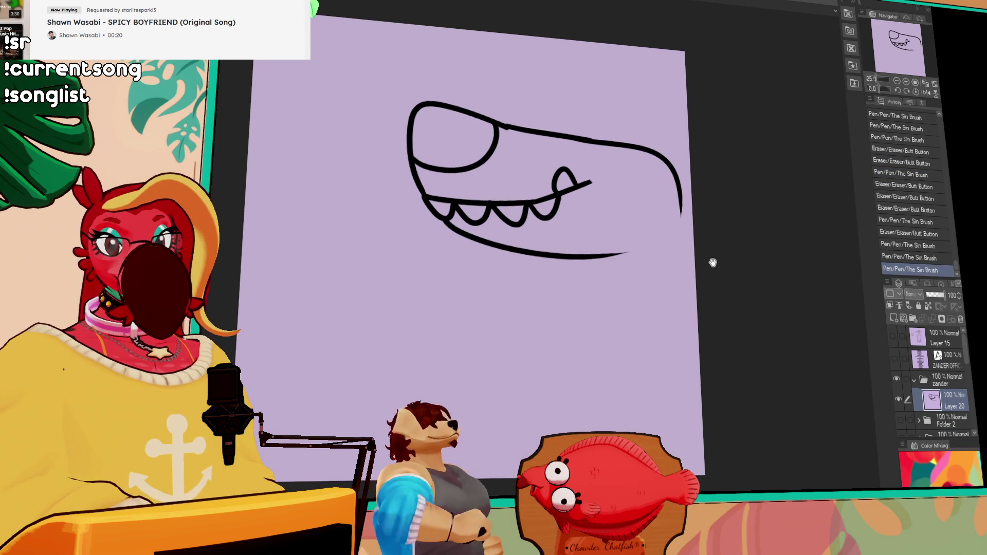
pyautogui.moveTo(711, 262); pyautogui.dragTo(756, 243)
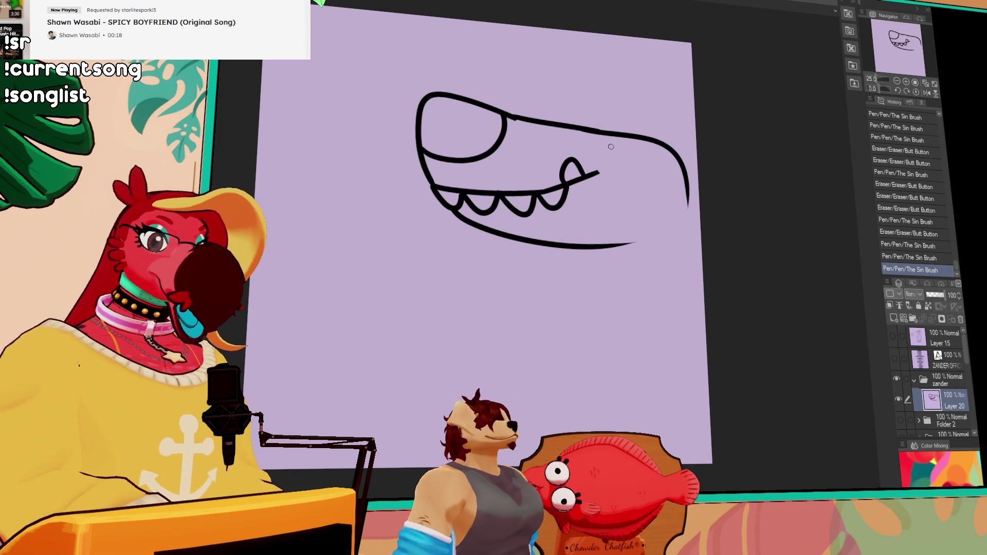
pyautogui.moveTo(582, 129)
pyautogui.mouseDown()
pyautogui.moveTo(661, 157)
pyautogui.moveTo(674, 141)
pyautogui.mouseUp()
pyautogui.hotkey('ctrl', 'z')
pyautogui.hotkey('ctrl', 'z')
pyautogui.hotkey('ctrl', 'z')
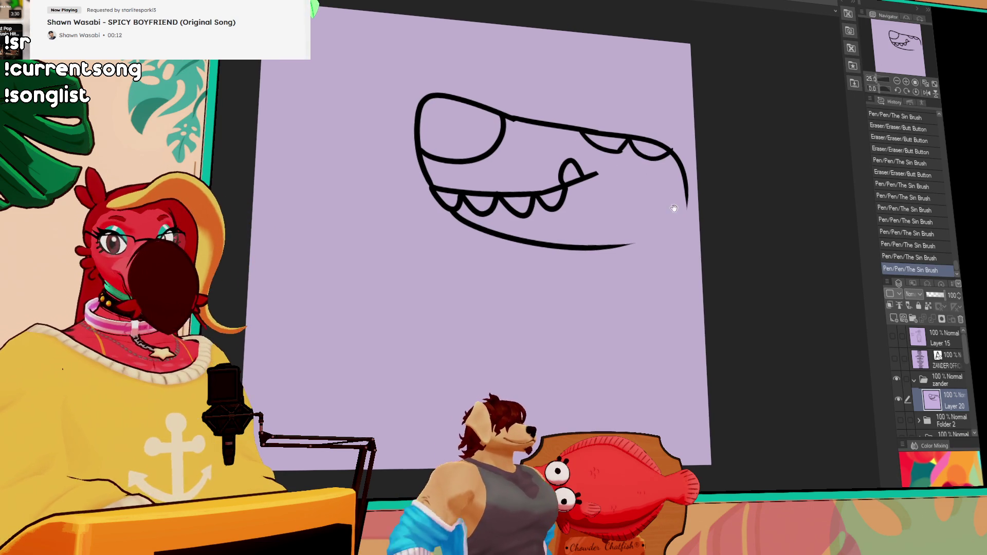
pyautogui.hotkey('ctrl', 'z')
# Step: Shift the whole snout drawing left and erase the upper jaw's right curve
pyautogui.press('k')
pyautogui.moveTo(671, 198); pyautogui.dragTo(598, 188)
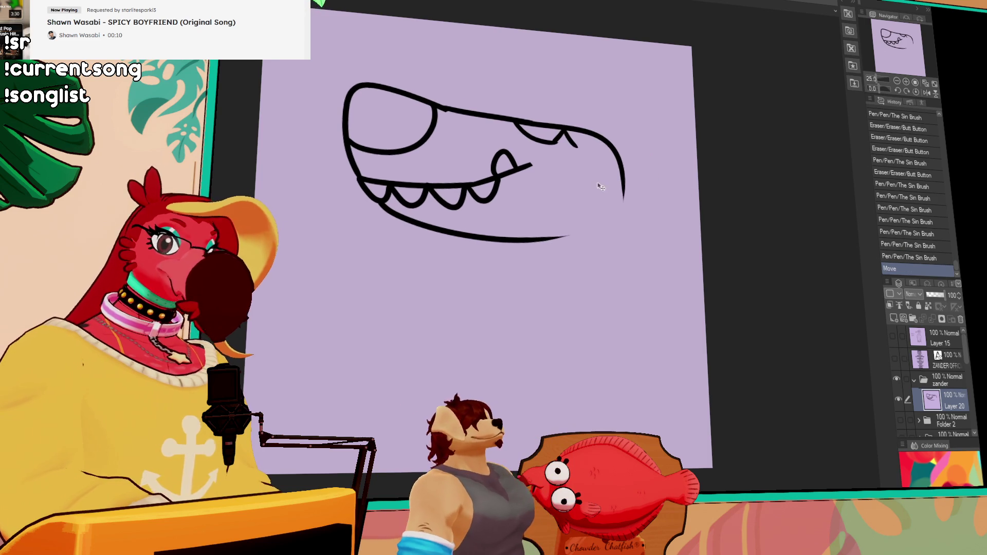
pyautogui.moveTo(584, 145)
pyautogui.mouseDown()
pyautogui.moveTo(627, 189)
pyautogui.moveTo(601, 134)
pyautogui.moveTo(573, 124)
pyautogui.moveTo(609, 133)
pyautogui.mouseUp()
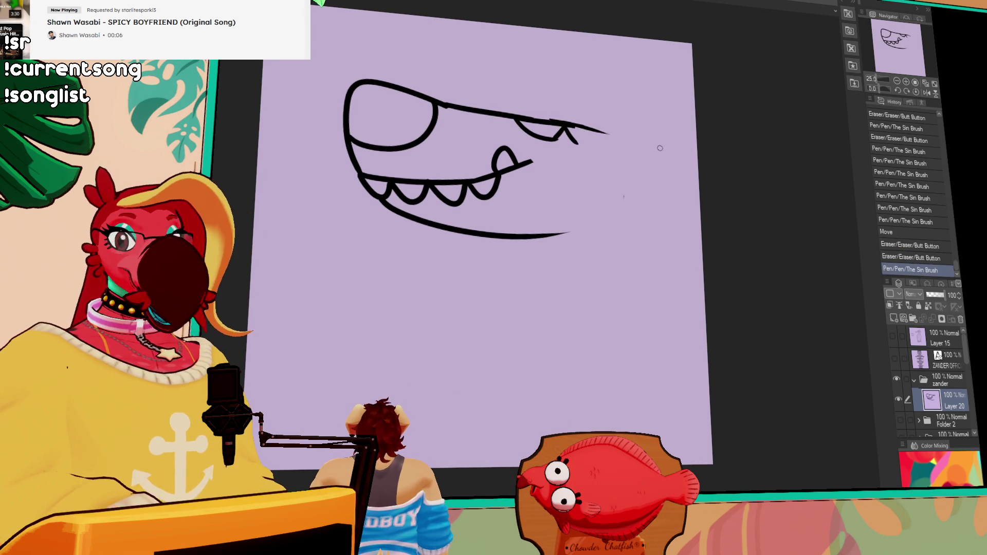
pyautogui.hotkey('ctrl', 'z')
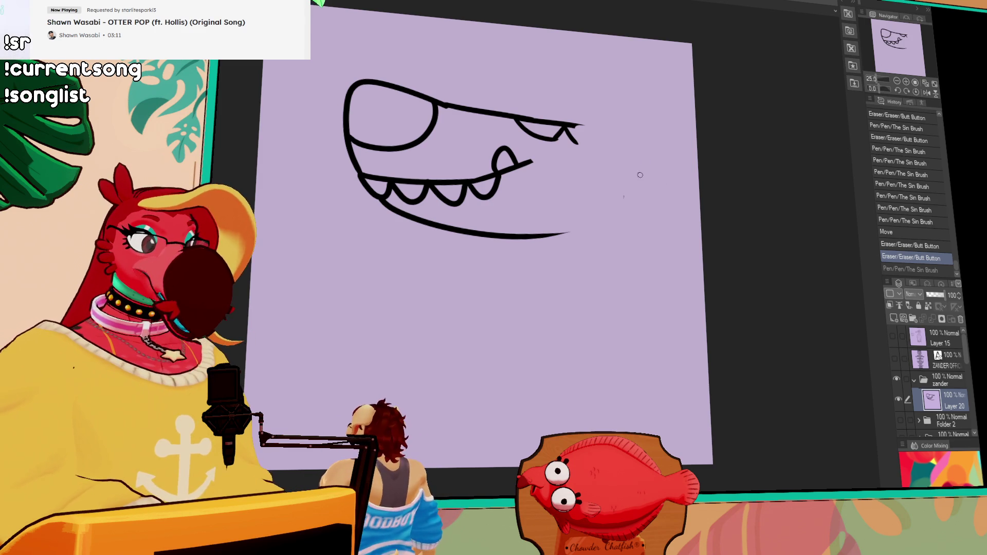
# Step: Extend the upper lip line with its tooth tip and clean up the eye-lip junction
pyautogui.moveTo(642, 172); pyautogui.dragTo(724, 216)
pyautogui.moveTo(662, 169)
pyautogui.mouseDown()
pyautogui.moveTo(653, 182)
pyautogui.moveTo(665, 189)
pyautogui.moveTo(697, 164)
pyautogui.mouseUp()
pyautogui.hotkey('ctrl', 'z')
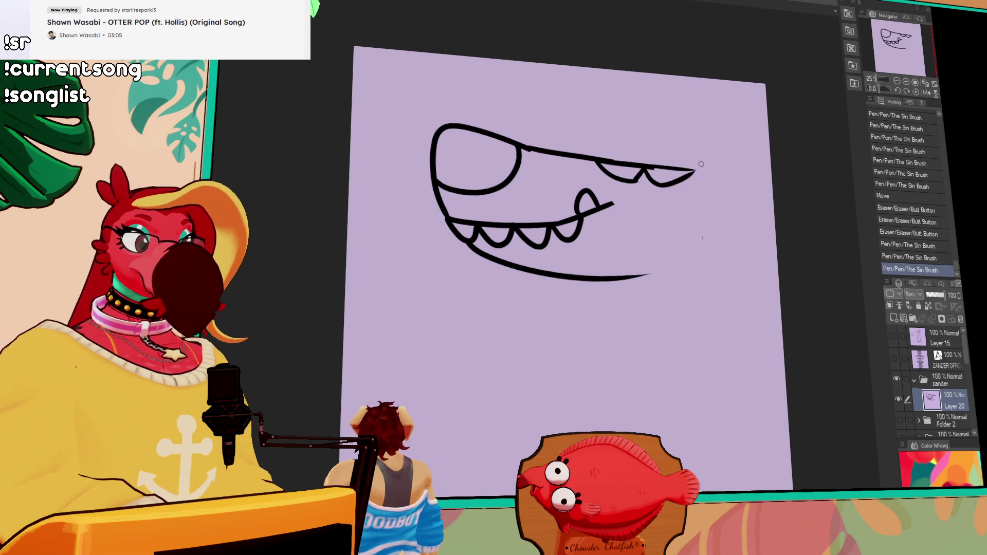
pyautogui.hotkey('ctrl', 'z')
pyautogui.moveTo(571, 154); pyautogui.dragTo(712, 173)
pyautogui.hotkey('ctrl', 'z')
pyautogui.moveTo(607, 162)
pyautogui.mouseDown()
pyautogui.moveTo(728, 176)
pyautogui.moveTo(679, 178)
pyautogui.moveTo(689, 176)
pyautogui.mouseUp()
pyautogui.hotkey('ctrl', 'z')
pyautogui.hotkey('ctrl', 'z')
pyautogui.hotkey('ctrl', 'z')
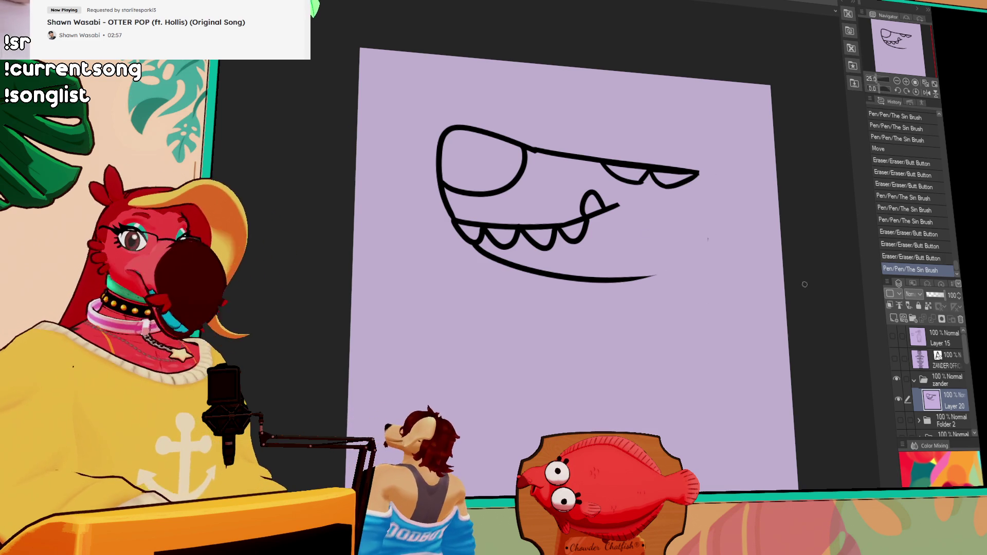
pyautogui.moveTo(568, 146); pyautogui.dragTo(569, 145)
pyautogui.moveTo(570, 146); pyautogui.dragTo(574, 144)
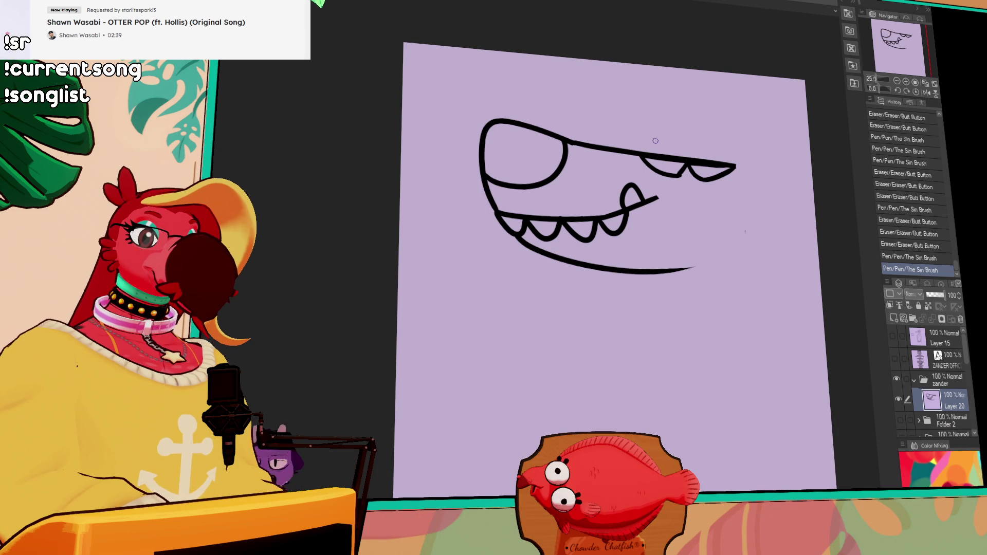
# Step: Compare against the BITS OUT sketch layer, then add marks inside the upper teeth
pyautogui.click(898, 399)
pyautogui.click(893, 336)
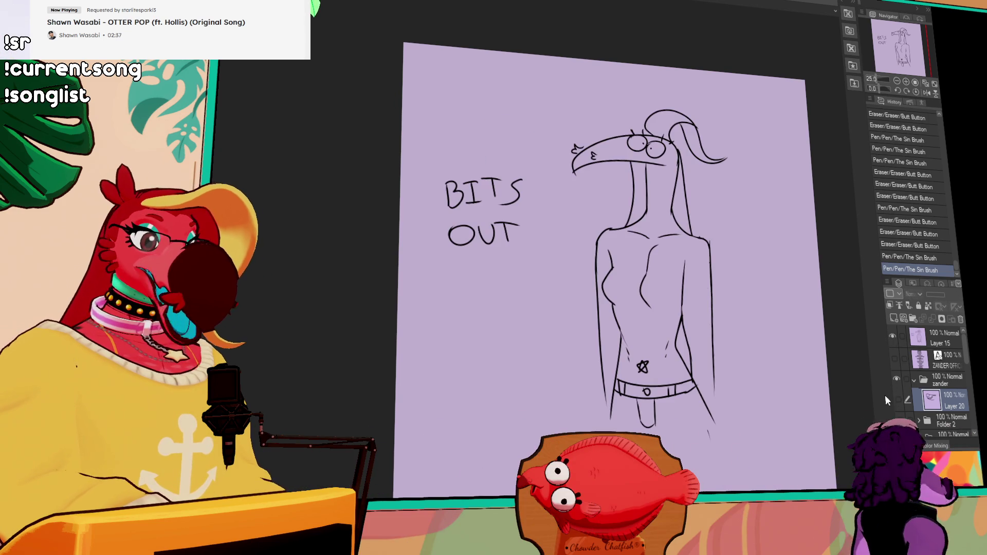
pyautogui.click(892, 336)
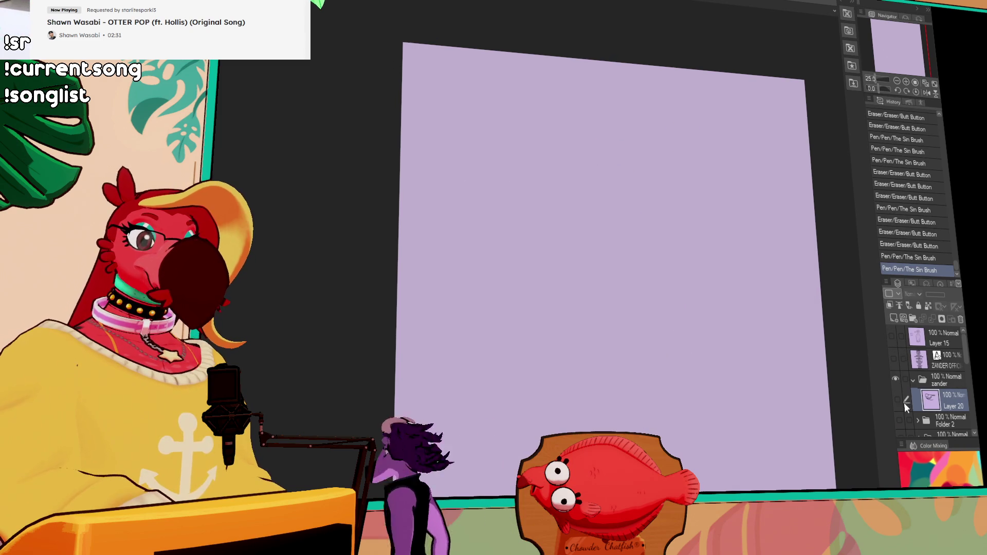
pyautogui.click(897, 400)
pyautogui.moveTo(673, 162); pyautogui.dragTo(711, 170)
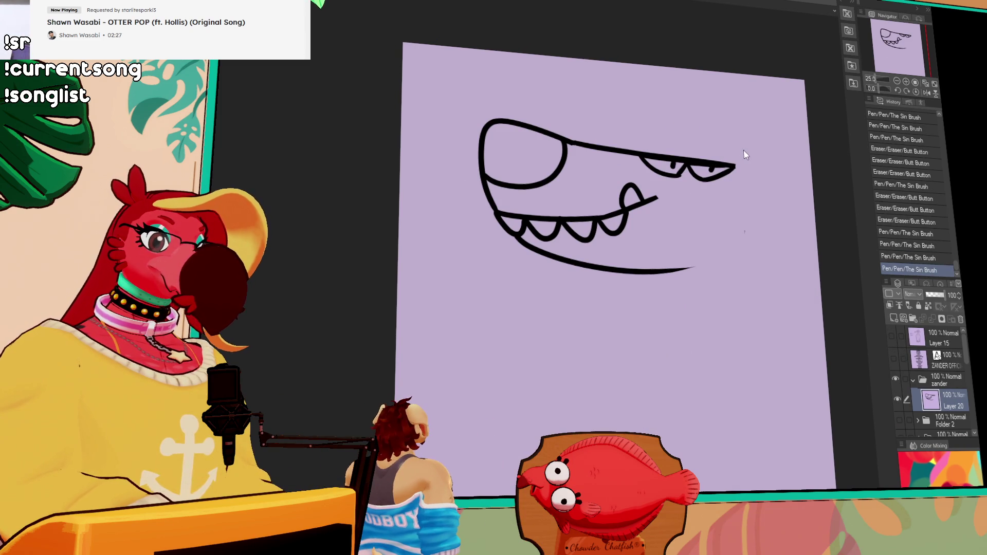
pyautogui.moveTo(661, 152)
pyautogui.mouseDown()
pyautogui.moveTo(677, 130)
pyautogui.moveTo(689, 154)
pyautogui.moveTo(712, 156)
pyautogui.moveTo(701, 192)
pyautogui.moveTo(683, 206)
pyautogui.mouseUp()
pyautogui.hotkey('ctrl', 'z')
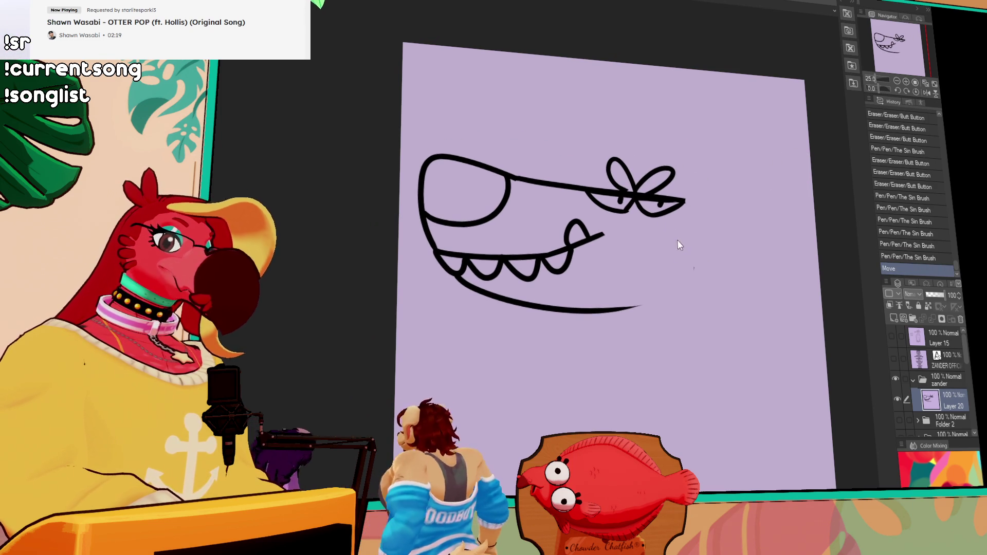
# Step: Shrink the snout drawing with Ctrl+T and move it up
pyautogui.hotkey('ctrl', 't')
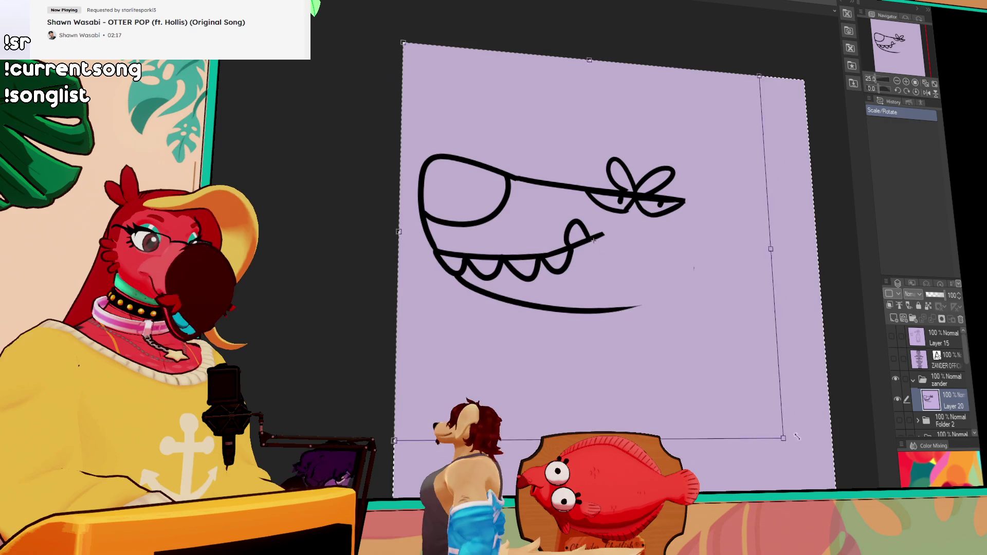
pyautogui.moveTo(802, 445); pyautogui.dragTo(778, 431)
pyautogui.moveTo(725, 360); pyautogui.dragTo(729, 354)
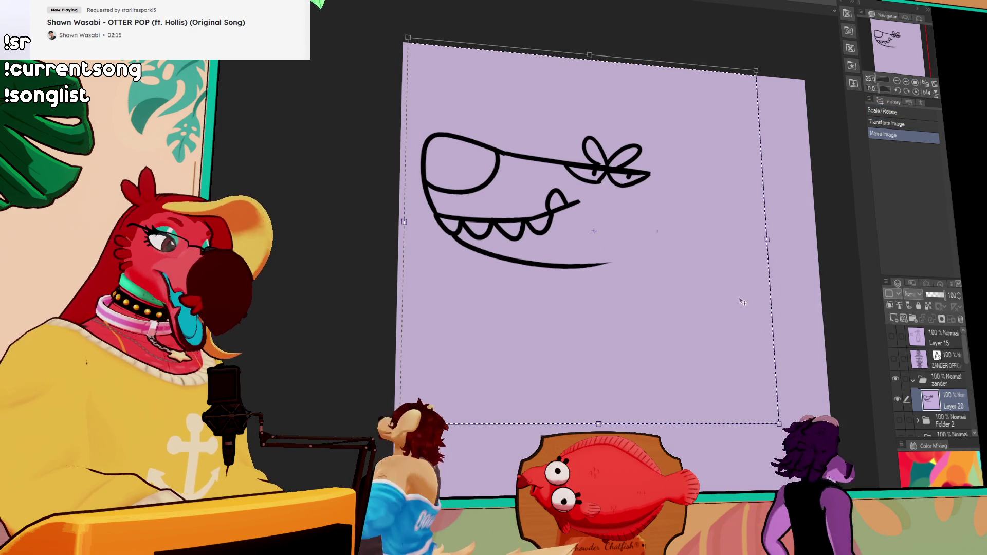
pyautogui.press('Return')
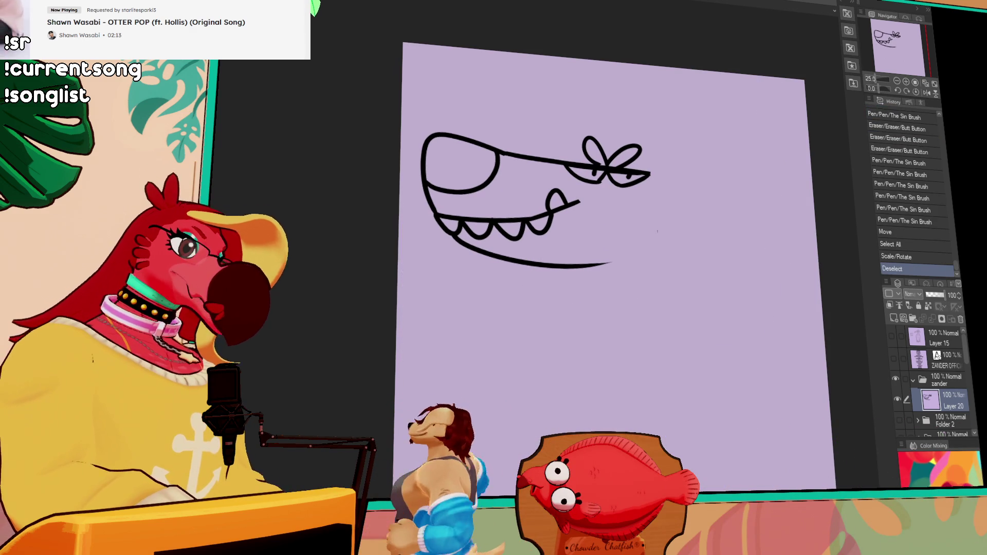
# Step: Try extending the brow line and adding a dark mark at the brow knot
pyautogui.moveTo(591, 222); pyautogui.dragTo(733, 207)
pyautogui.hotkey('ctrl', 'z')
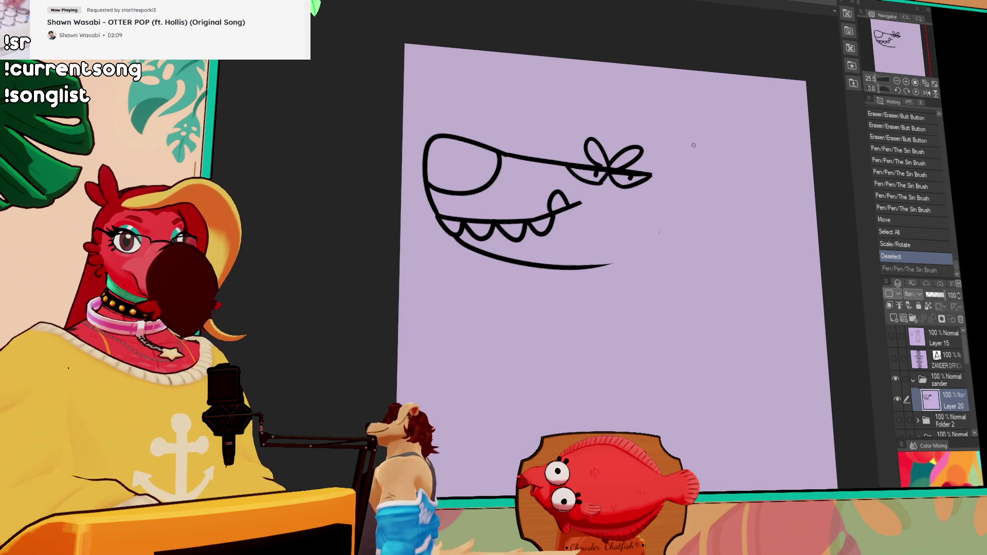
pyautogui.moveTo(652, 173); pyautogui.dragTo(707, 173)
pyautogui.hotkey('ctrl', 'z')
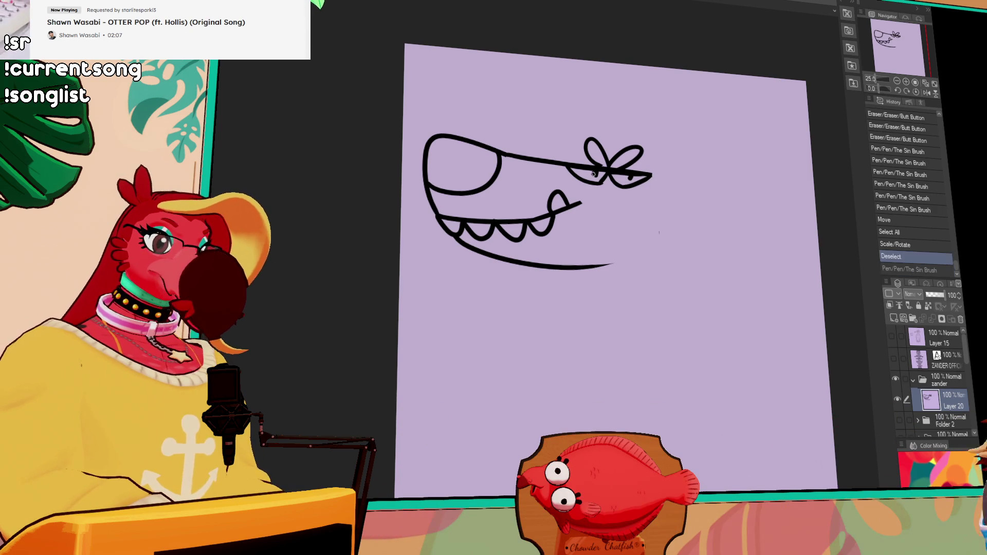
pyautogui.hotkey('ctrl', 'y')
pyautogui.moveTo(630, 176); pyautogui.dragTo(650, 175)
pyautogui.hotkey('ctrl', 'z')
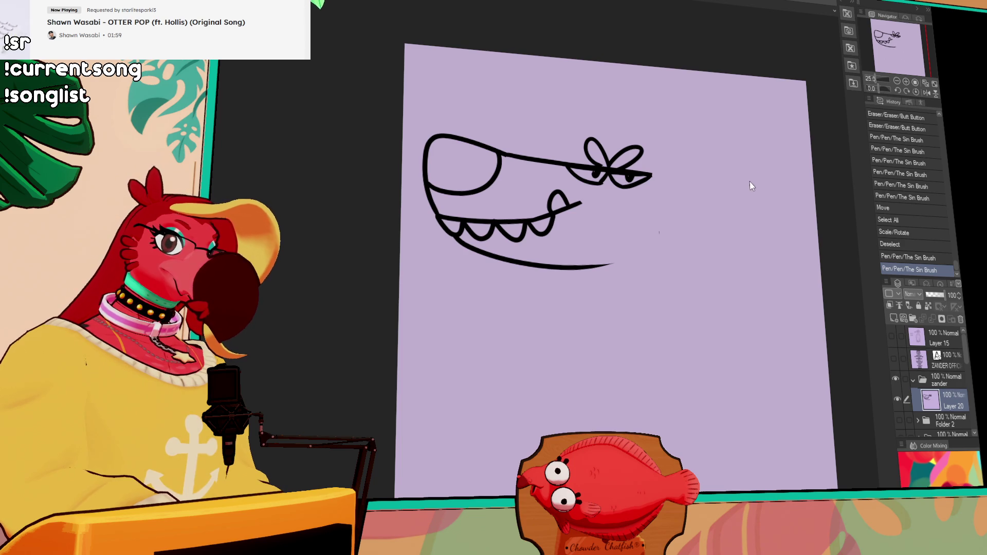
# Step: Replace the long lower jaw with a zigzag chin below the teeth
pyautogui.moveTo(516, 265)
pyautogui.mouseDown()
pyautogui.moveTo(569, 268)
pyautogui.moveTo(498, 286)
pyautogui.mouseUp()
pyautogui.hotkey('ctrl', 'z')
pyautogui.moveTo(512, 227)
pyautogui.mouseDown()
pyautogui.moveTo(491, 228)
pyautogui.moveTo(500, 317)
pyautogui.moveTo(516, 316)
pyautogui.mouseUp()
pyautogui.moveTo(678, 144)
pyautogui.mouseDown()
pyautogui.moveTo(624, 141)
pyautogui.moveTo(766, 148)
pyautogui.mouseUp()
pyautogui.hotkey('ctrl', 'z')
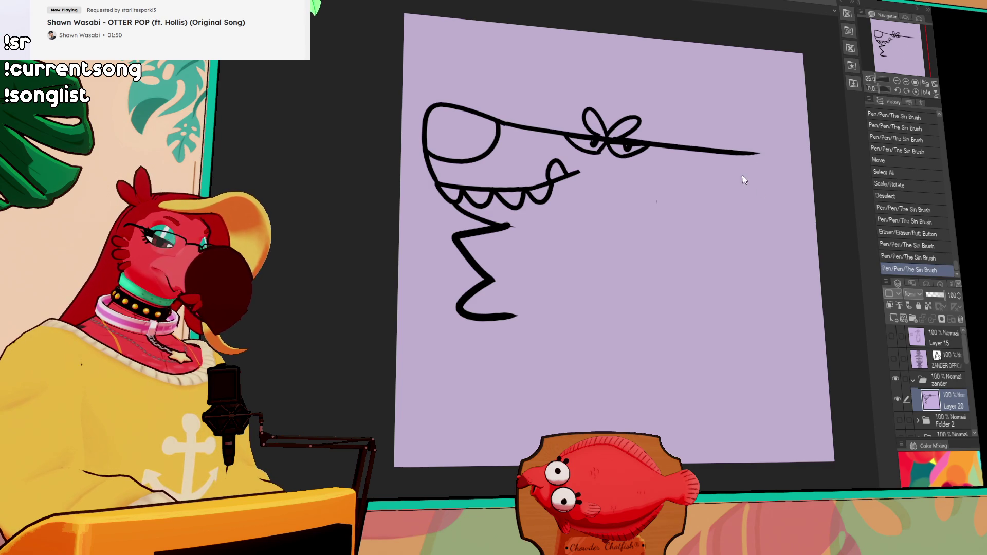
pyautogui.hotkey('ctrl', 'z')
# Step: Try strokes above the head and rework the eyebrow lines above the eyes
pyautogui.moveTo(677, 144)
pyautogui.mouseDown()
pyautogui.moveTo(681, 81)
pyautogui.moveTo(671, 86)
pyautogui.mouseUp()
pyautogui.hotkey('ctrl', 'z')
pyautogui.moveTo(674, 147); pyautogui.dragTo(645, 130)
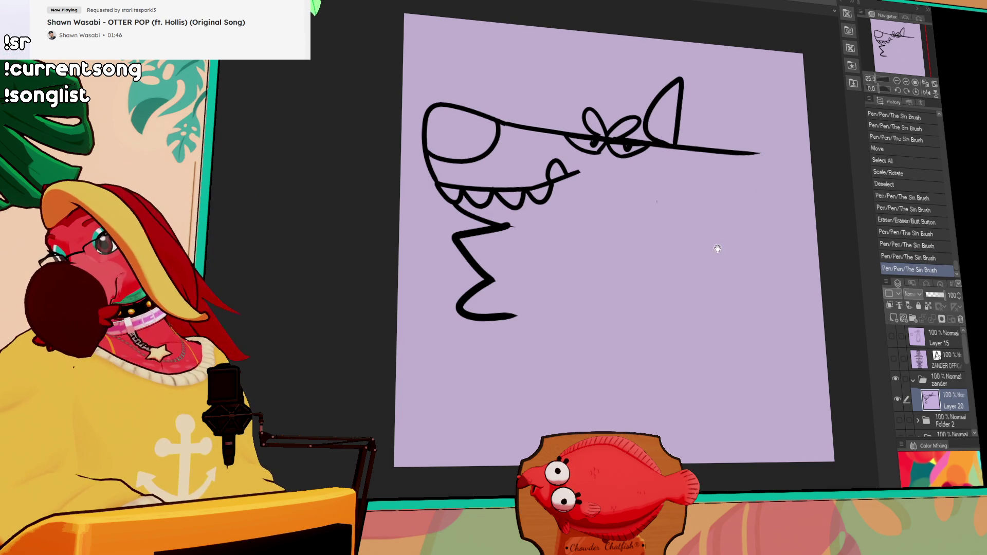
pyautogui.moveTo(685, 154)
pyautogui.mouseDown()
pyautogui.moveTo(686, 88)
pyautogui.moveTo(692, 161)
pyautogui.mouseUp()
pyautogui.hotkey('ctrl', 'z')
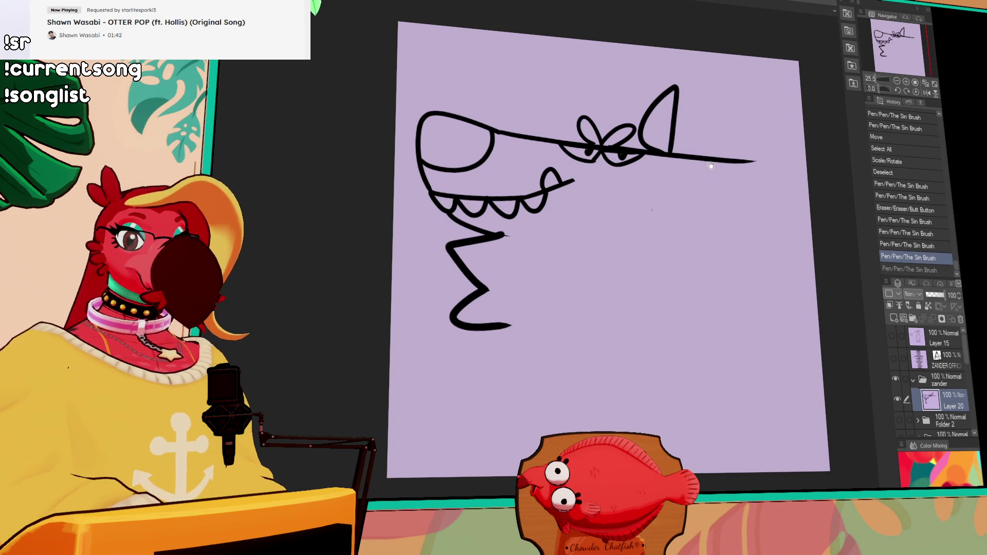
pyautogui.hotkey('ctrl', 'z')
pyautogui.moveTo(572, 164)
pyautogui.mouseDown()
pyautogui.moveTo(620, 175)
pyautogui.moveTo(601, 172)
pyautogui.mouseUp()
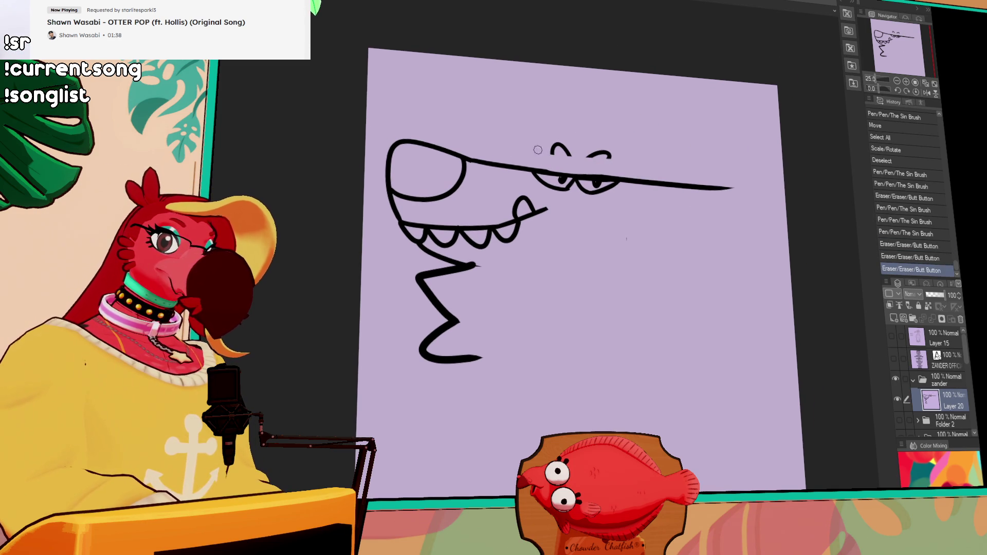
pyautogui.moveTo(562, 144)
pyautogui.mouseDown()
pyautogui.moveTo(551, 146)
pyautogui.moveTo(645, 177)
pyautogui.mouseUp()
pyautogui.hotkey('ctrl', 'z')
pyautogui.moveTo(540, 170)
pyautogui.mouseDown()
pyautogui.moveTo(598, 179)
pyautogui.moveTo(578, 90)
pyautogui.moveTo(543, 169)
pyautogui.mouseUp()
pyautogui.hotkey('ctrl', 'z')
# Step: Draw a big rounded eye above the snout line and trim the snout line's right end
pyautogui.moveTo(576, 91)
pyautogui.mouseDown()
pyautogui.moveTo(546, 171)
pyautogui.moveTo(591, 123)
pyautogui.mouseUp()
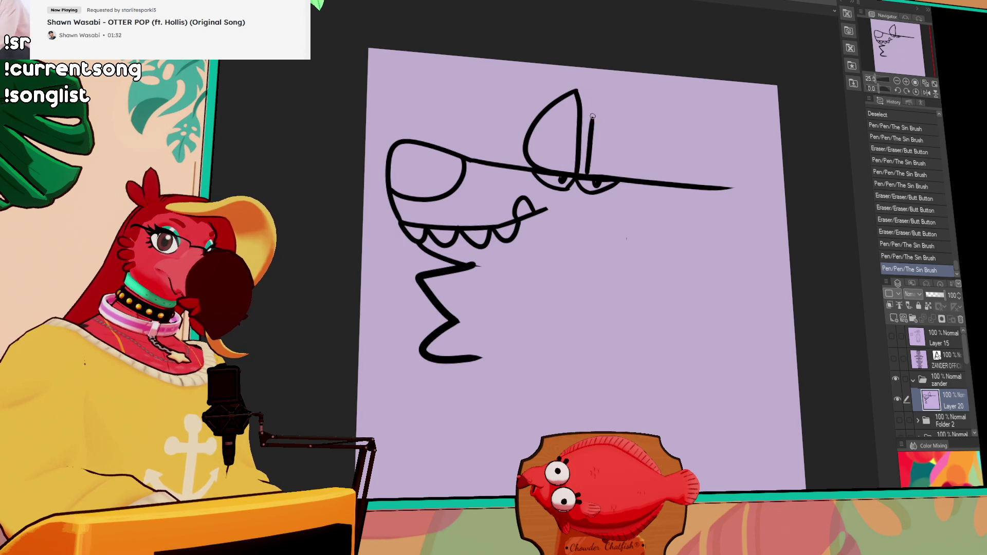
pyautogui.hotkey('ctrl', 'z')
pyautogui.hotkey('ctrl', 'z')
pyautogui.moveTo(581, 171)
pyautogui.mouseDown()
pyautogui.moveTo(579, 108)
pyautogui.moveTo(626, 122)
pyautogui.mouseUp()
pyautogui.hotkey('ctrl', 'z')
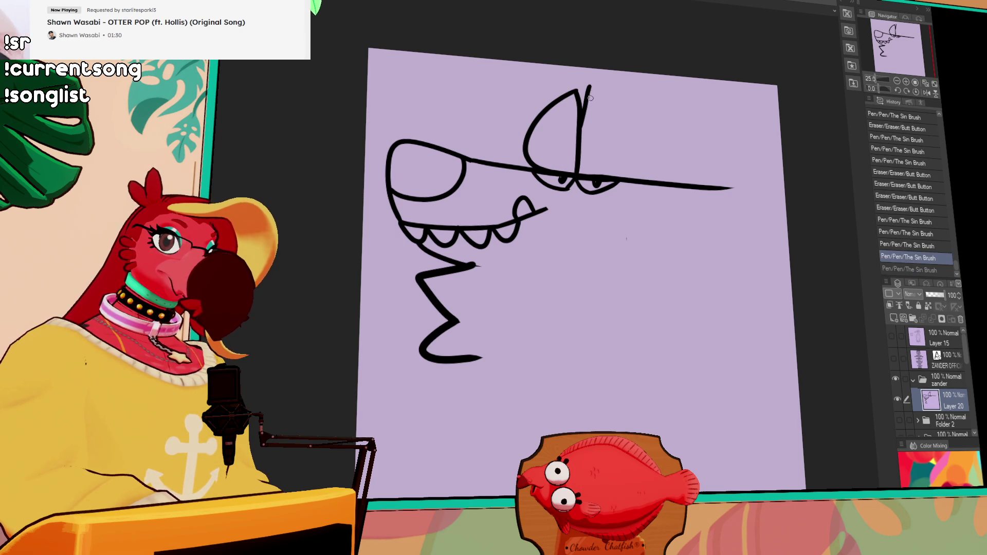
pyautogui.moveTo(588, 88); pyautogui.dragTo(591, 93)
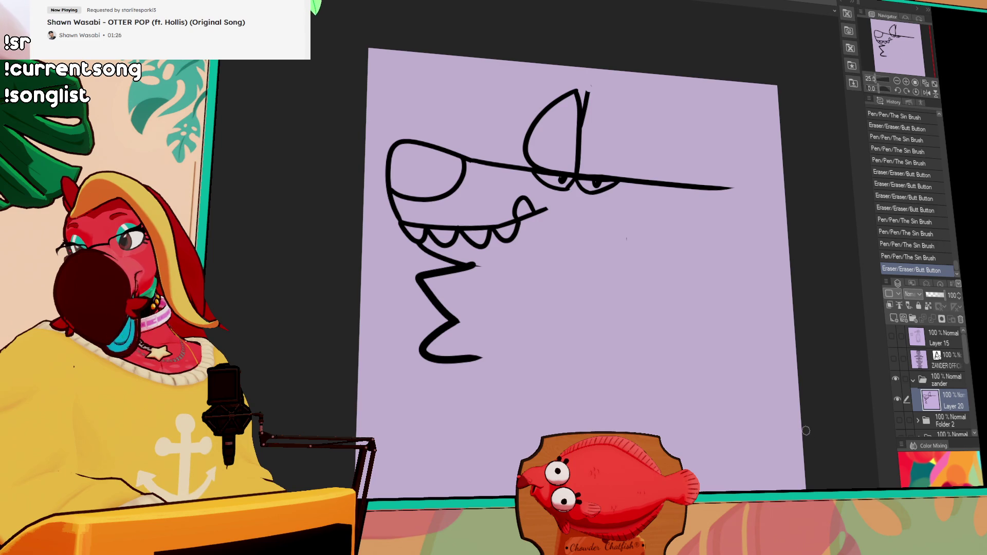
pyautogui.moveTo(594, 102)
pyautogui.mouseDown()
pyautogui.moveTo(615, 115)
pyautogui.moveTo(625, 191)
pyautogui.mouseUp()
pyautogui.hotkey('ctrl', 'z')
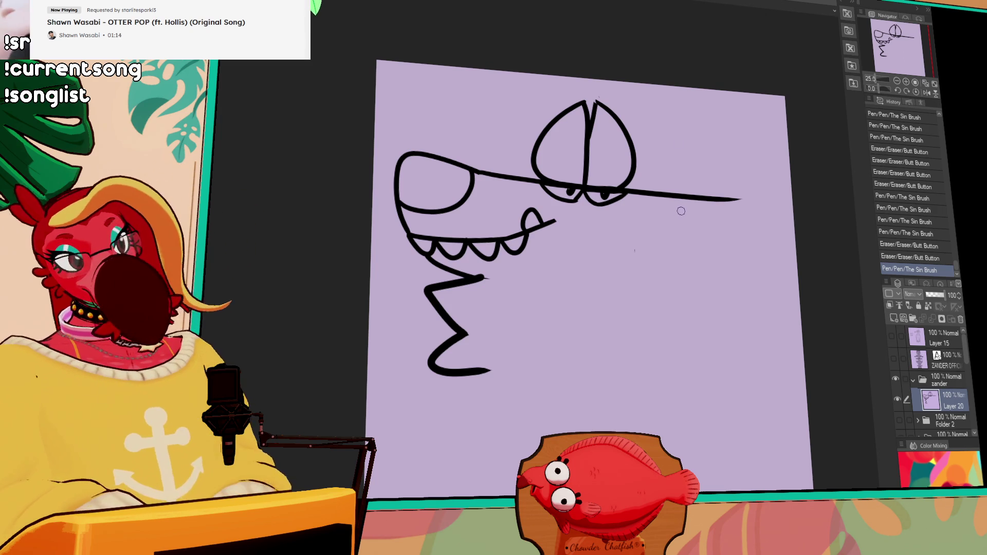
pyautogui.moveTo(741, 199); pyautogui.dragTo(724, 198)
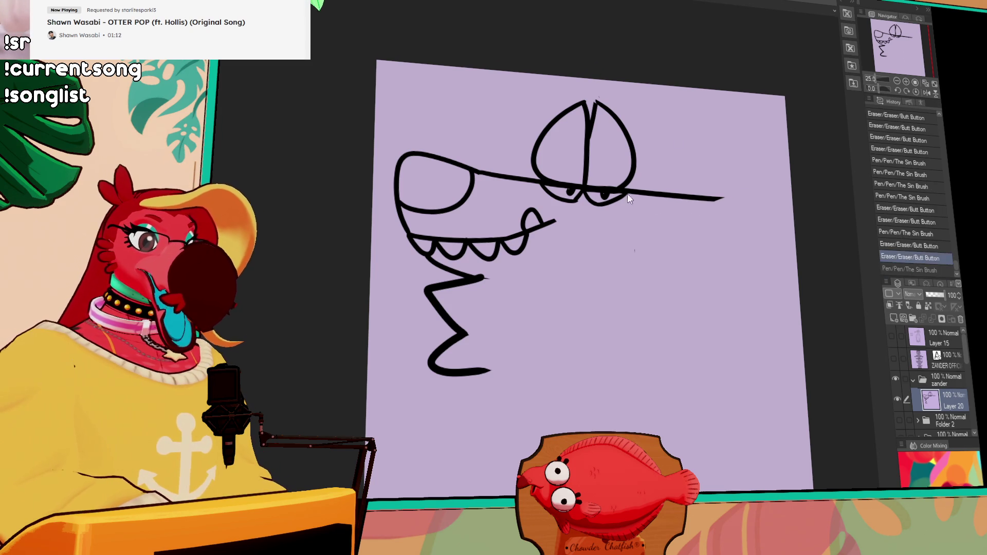
# Step: Erase a gap in the snout line and draw the first head spike down the right side
pyautogui.moveTo(649, 193)
pyautogui.mouseDown()
pyautogui.moveTo(750, 199)
pyautogui.moveTo(722, 197)
pyautogui.moveTo(677, 241)
pyautogui.mouseUp()
pyautogui.hotkey('ctrl', 'z')
pyautogui.hotkey('ctrl', 'y')
pyautogui.hotkey('ctrl', 'z')
pyautogui.hotkey('ctrl', 'z')
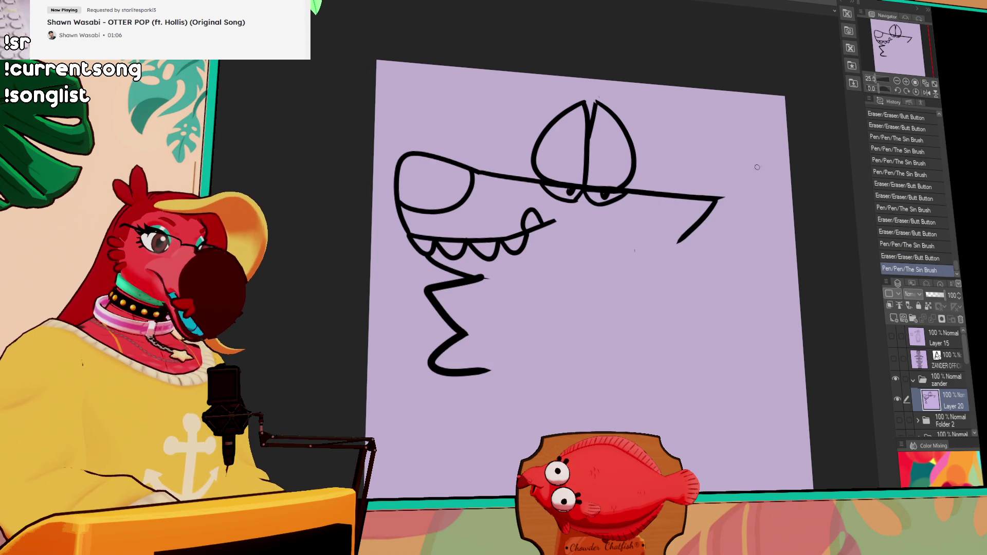
pyautogui.hotkey('ctrl', 'z')
pyautogui.moveTo(668, 194); pyautogui.dragTo(690, 190)
pyautogui.moveTo(622, 194)
pyautogui.mouseDown()
pyautogui.moveTo(728, 169)
pyautogui.moveTo(703, 210)
pyautogui.moveTo(714, 203)
pyautogui.moveTo(711, 294)
pyautogui.moveTo(689, 341)
pyautogui.moveTo(690, 286)
pyautogui.mouseUp()
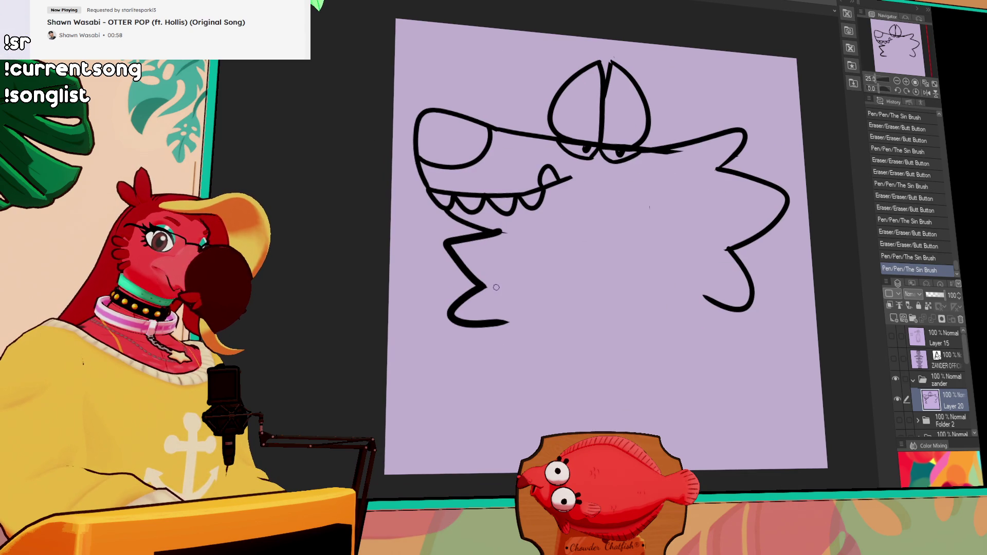
# Step: Clean up stray line ends and redraw the lower-right head spike longer
pyautogui.moveTo(602, 339); pyautogui.dragTo(582, 320)
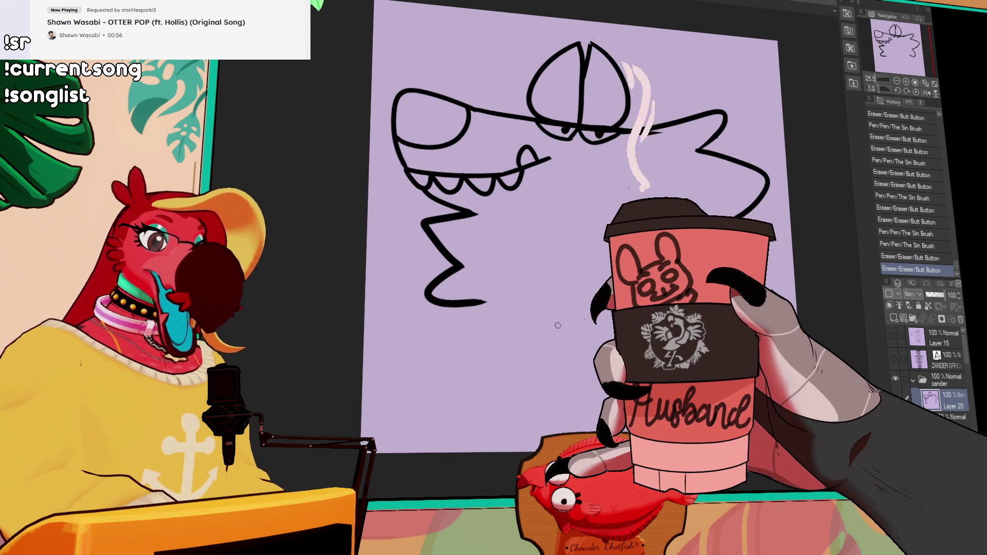
pyautogui.hotkey('ctrl', 'z')
pyautogui.hotkey('ctrl', 'y')
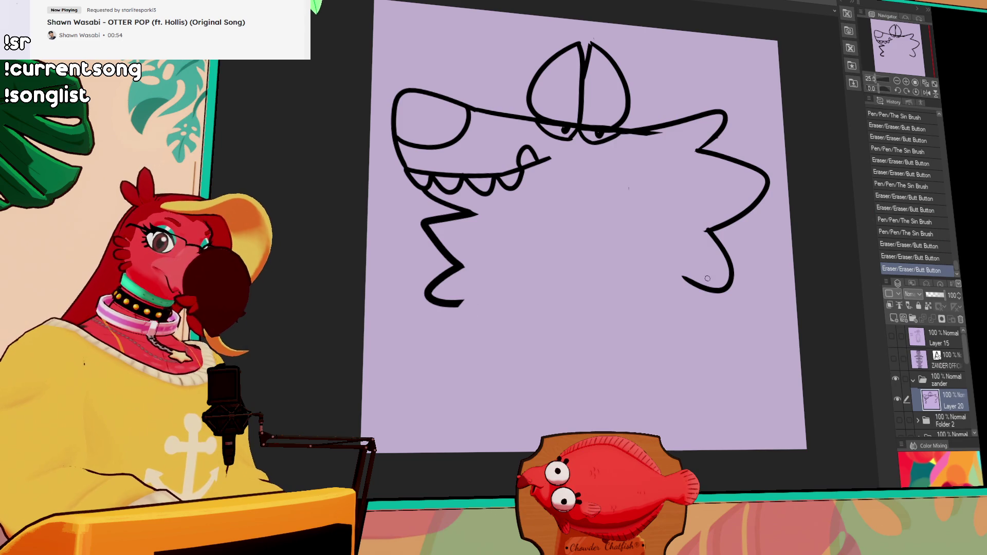
pyautogui.moveTo(713, 291); pyautogui.dragTo(729, 292)
pyautogui.moveTo(708, 229); pyautogui.dragTo(730, 288)
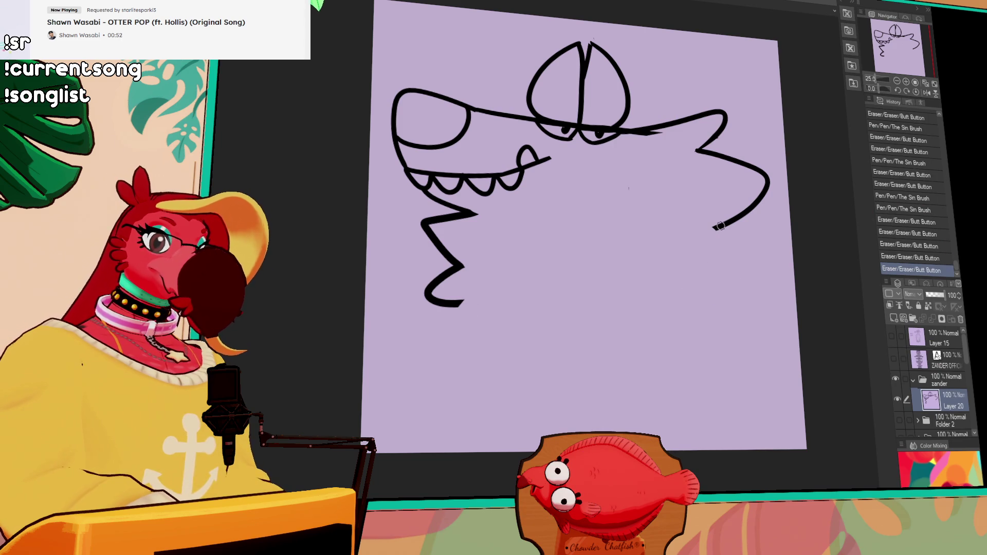
pyautogui.moveTo(714, 226); pyautogui.dragTo(730, 306)
# Step: Draw the body's long left outline curving steeply down the canvas
pyautogui.moveTo(535, 276); pyautogui.dragTo(401, 451)
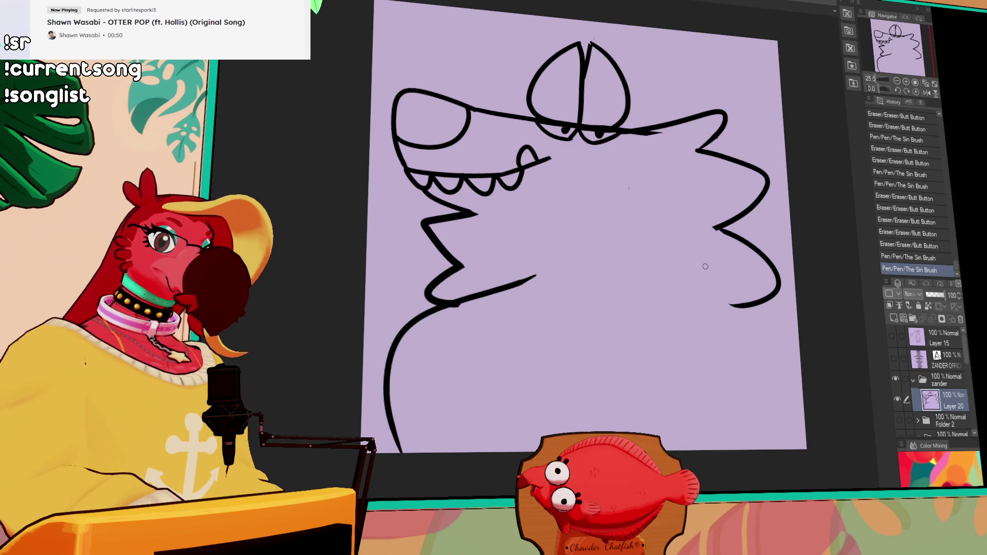
pyautogui.hotkey('ctrl', 'z')
pyautogui.moveTo(486, 294); pyautogui.dragTo(437, 451)
pyautogui.moveTo(765, 197)
pyautogui.mouseDown()
pyautogui.moveTo(791, 208)
pyautogui.moveTo(688, 199)
pyautogui.moveTo(661, 279)
pyautogui.mouseUp()
pyautogui.hotkey('ctrl', 'z')
pyautogui.hotkey('ctrl', 'z')
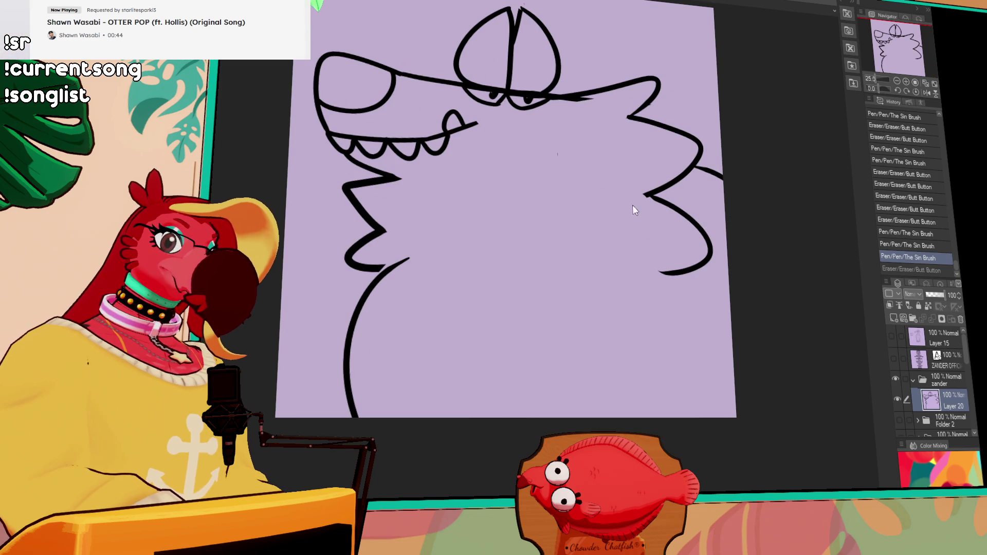
# Step: Thicken the upper-lip line across the muzzle and trim the body line's end
pyautogui.moveTo(452, 129)
pyautogui.mouseDown()
pyautogui.moveTo(545, 116)
pyautogui.moveTo(494, 126)
pyautogui.moveTo(524, 122)
pyautogui.mouseUp()
pyautogui.hotkey('ctrl', 'z')
pyautogui.moveTo(477, 161); pyautogui.dragTo(542, 171)
pyautogui.hotkey('ctrl', 'z')
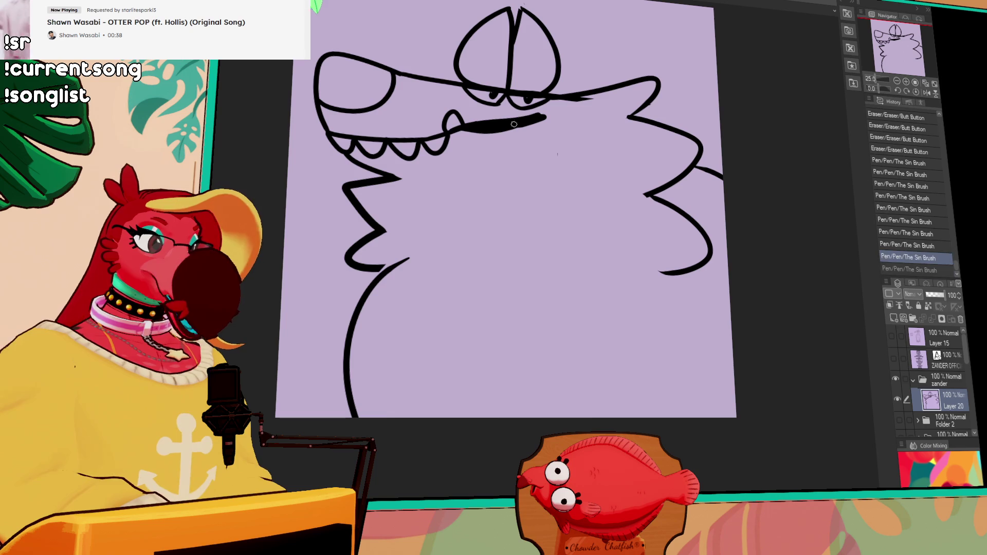
pyautogui.moveTo(467, 127); pyautogui.dragTo(522, 121)
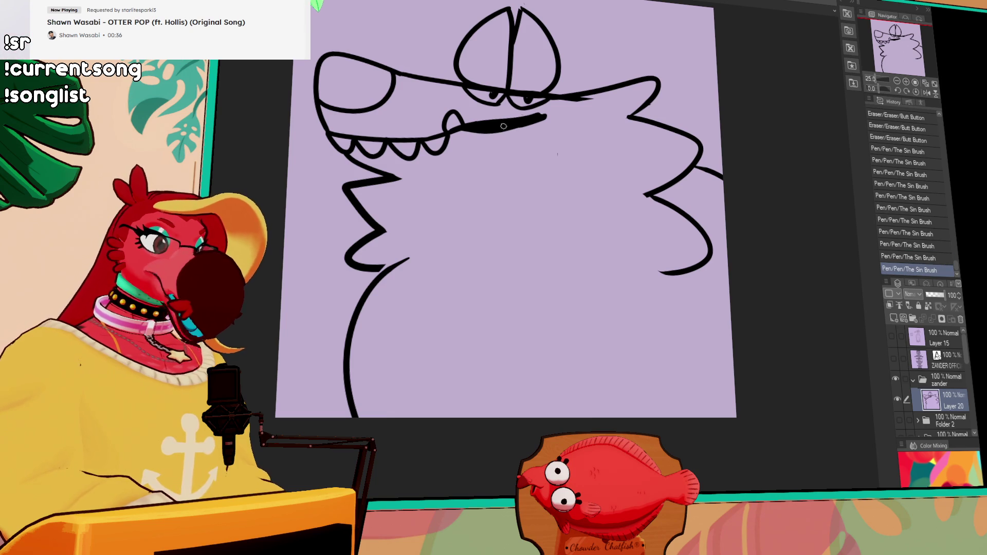
pyautogui.hotkey('ctrl', '0')
pyautogui.moveTo(597, 173)
pyautogui.mouseDown()
pyautogui.moveTo(549, 159)
pyautogui.moveTo(617, 167)
pyautogui.moveTo(637, 157)
pyautogui.moveTo(578, 176)
pyautogui.moveTo(635, 167)
pyautogui.moveTo(638, 154)
pyautogui.moveTo(720, 165)
pyautogui.moveTo(776, 188)
pyautogui.mouseUp()
pyautogui.hotkey('ctrl', 'z')
pyautogui.hotkey('ctrl', 'z')
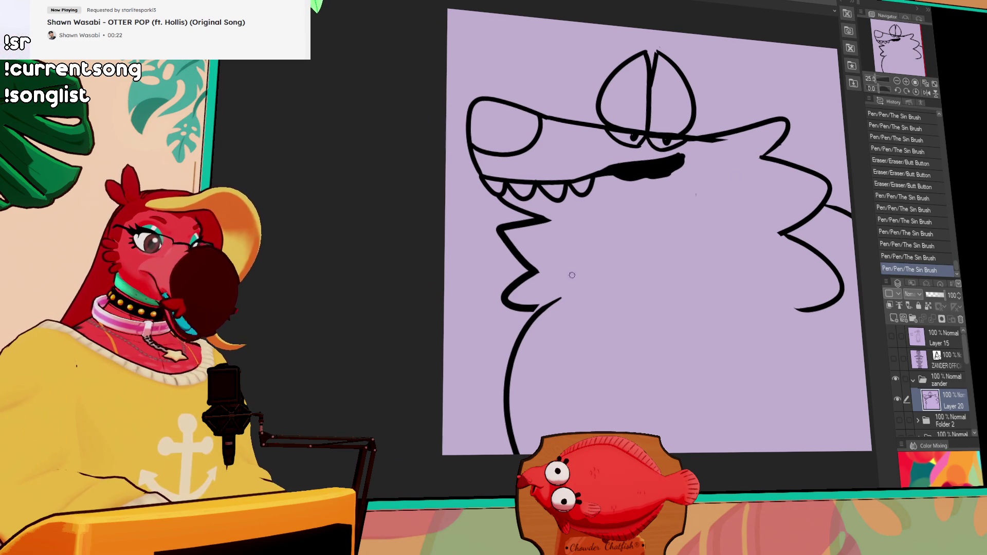
pyautogui.moveTo(577, 306); pyautogui.dragTo(546, 297)
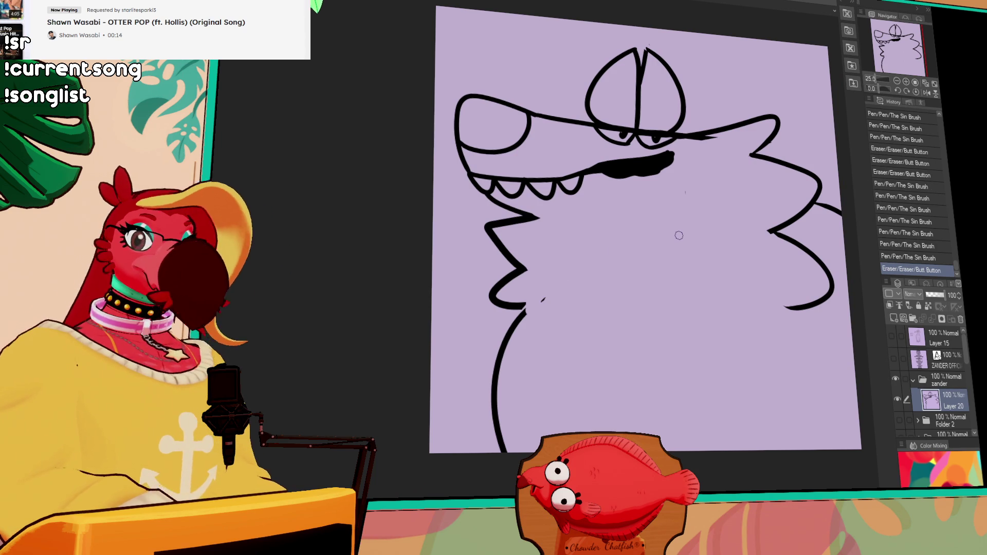
# Step: Touch up the jaw and redraw the chin as a longer curve
pyautogui.moveTo(703, 227); pyautogui.dragTo(700, 224)
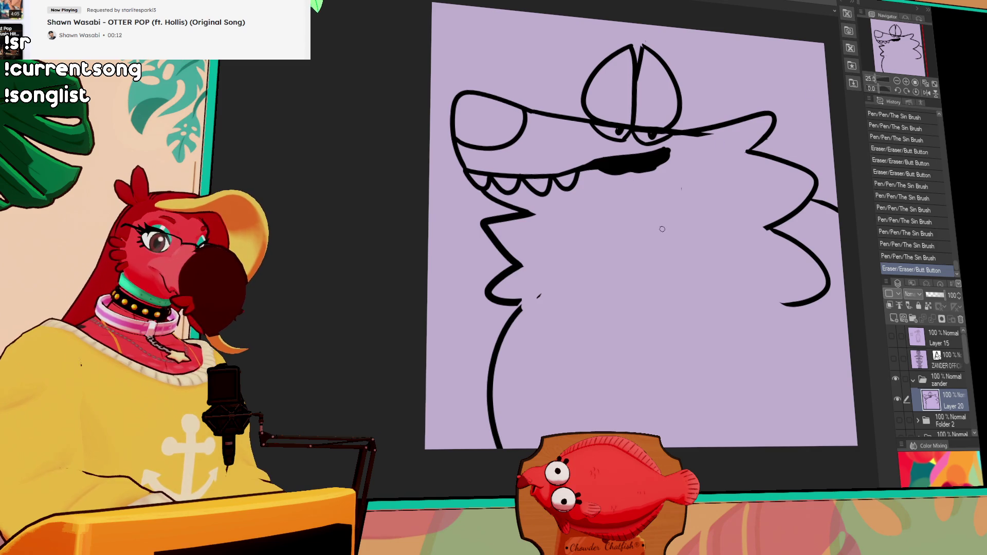
pyautogui.moveTo(528, 211); pyautogui.dragTo(535, 207)
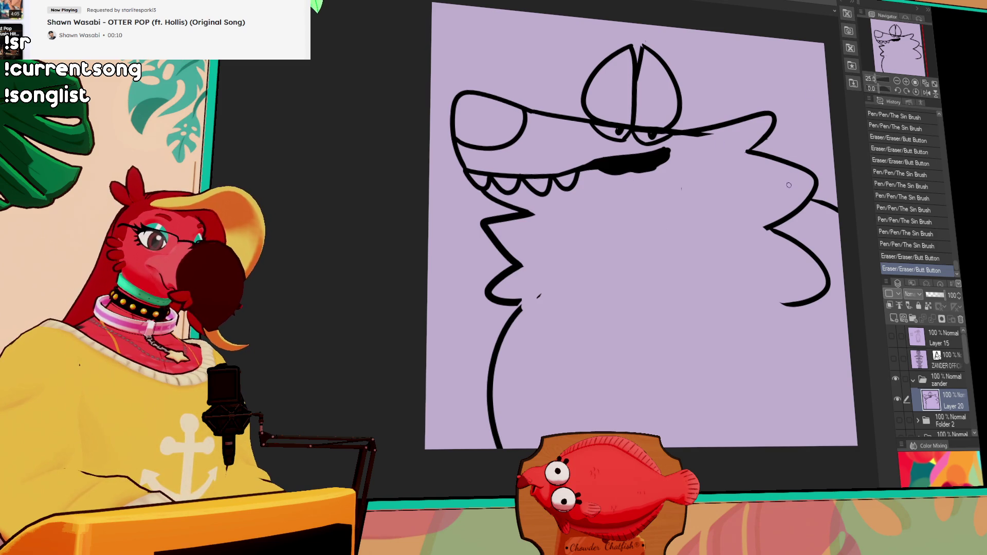
pyautogui.moveTo(706, 251); pyautogui.dragTo(685, 231)
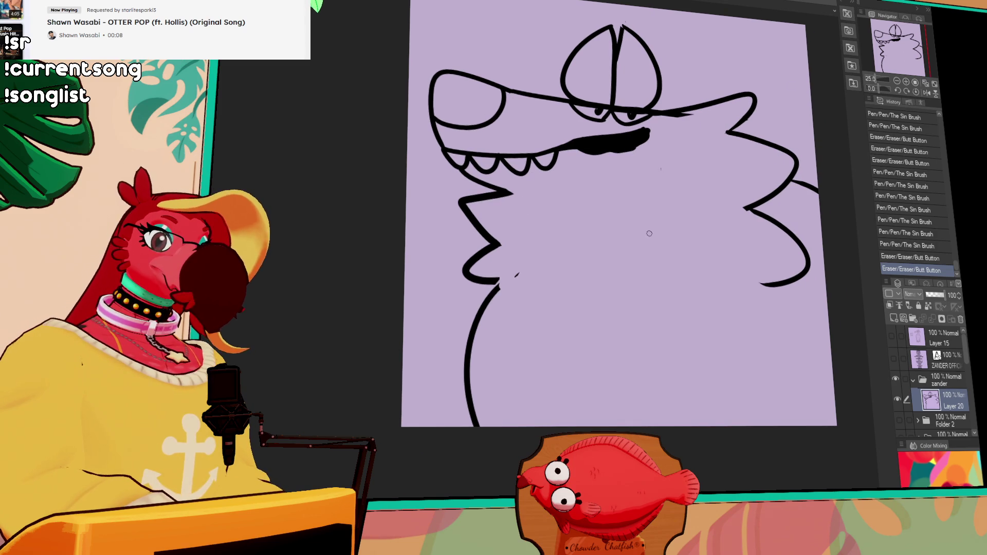
pyautogui.moveTo(514, 194)
pyautogui.mouseDown()
pyautogui.moveTo(502, 192)
pyautogui.moveTo(542, 224)
pyautogui.mouseUp()
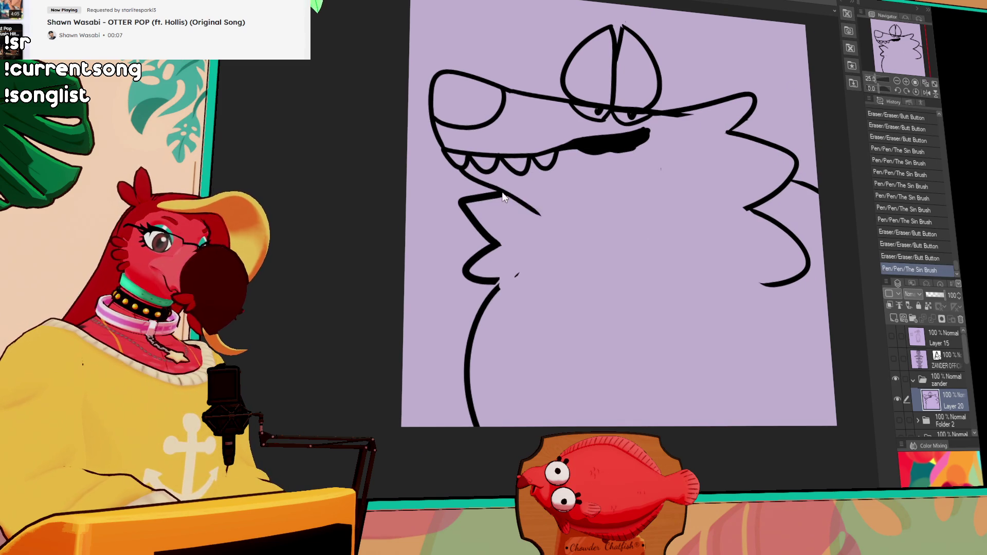
pyautogui.moveTo(684, 273); pyautogui.dragTo(675, 285)
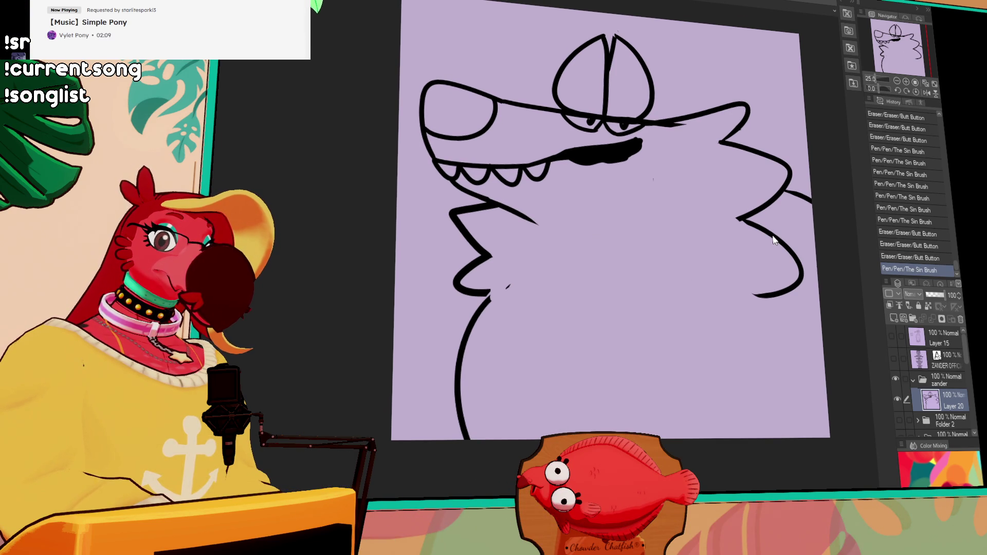
pyautogui.moveTo(770, 232); pyautogui.dragTo(743, 290)
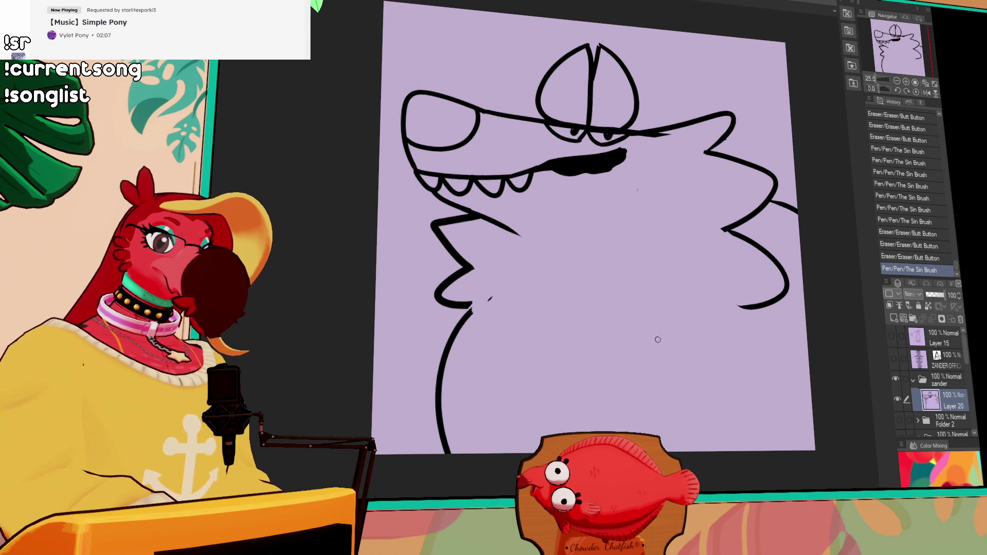
# Step: Draw the raised paw's finger arches below the chest, redoing uneven strokes
pyautogui.moveTo(713, 449)
pyautogui.mouseDown()
pyautogui.moveTo(648, 366)
pyautogui.moveTo(652, 399)
pyautogui.moveTo(666, 387)
pyautogui.mouseUp()
pyautogui.hotkey('ctrl', 'z')
pyautogui.moveTo(658, 343)
pyautogui.mouseDown()
pyautogui.moveTo(619, 357)
pyautogui.moveTo(627, 308)
pyautogui.moveTo(628, 373)
pyautogui.mouseUp()
pyautogui.hotkey('ctrl', 'z')
pyautogui.moveTo(611, 330)
pyautogui.mouseDown()
pyautogui.moveTo(583, 363)
pyautogui.moveTo(617, 394)
pyautogui.moveTo(601, 430)
pyautogui.mouseUp()
pyautogui.hotkey('ctrl', 'z')
# Step: Draw the paw's curved lower-left edge against the belly
pyautogui.hotkey('ctrl', 'z')
pyautogui.moveTo(578, 372); pyautogui.dragTo(599, 429)
pyautogui.hotkey('ctrl', 'z')
pyautogui.moveTo(578, 372); pyautogui.dragTo(597, 431)
pyautogui.hotkey('ctrl', 'z')
pyautogui.moveTo(578, 372)
pyautogui.mouseDown()
pyautogui.moveTo(596, 431)
pyautogui.moveTo(571, 374)
pyautogui.moveTo(583, 426)
pyautogui.mouseUp()
pyautogui.hotkey('ctrl', 'z')
pyautogui.hotkey('ctrl', 'z')
pyautogui.moveTo(583, 371); pyautogui.dragTo(583, 427)
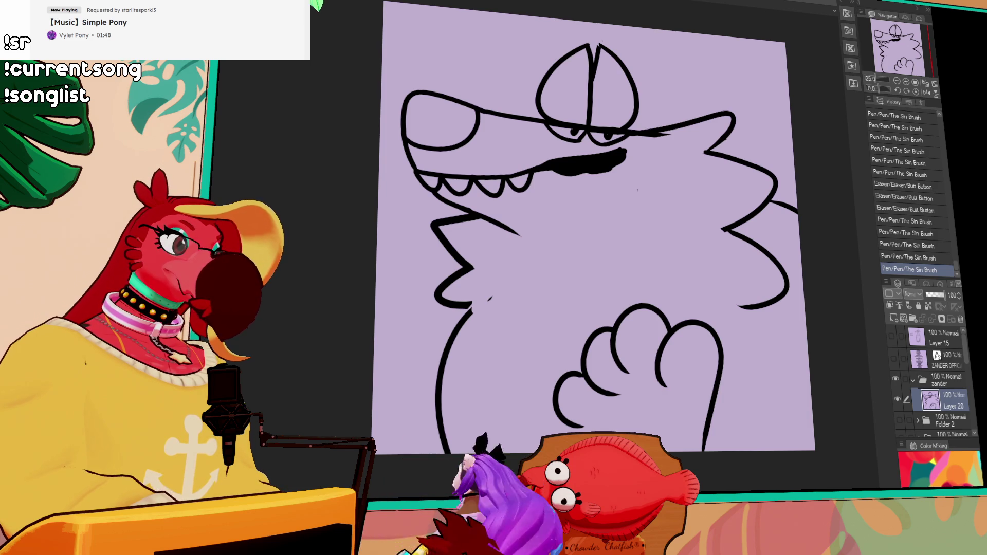
pyautogui.hotkey('ctrl', 'Tab')
# Step: Zoom in on the desleanover leopard's face and chest, select all and deselect, then switch to the lineup
pyautogui.scroll(3, 420, 205)
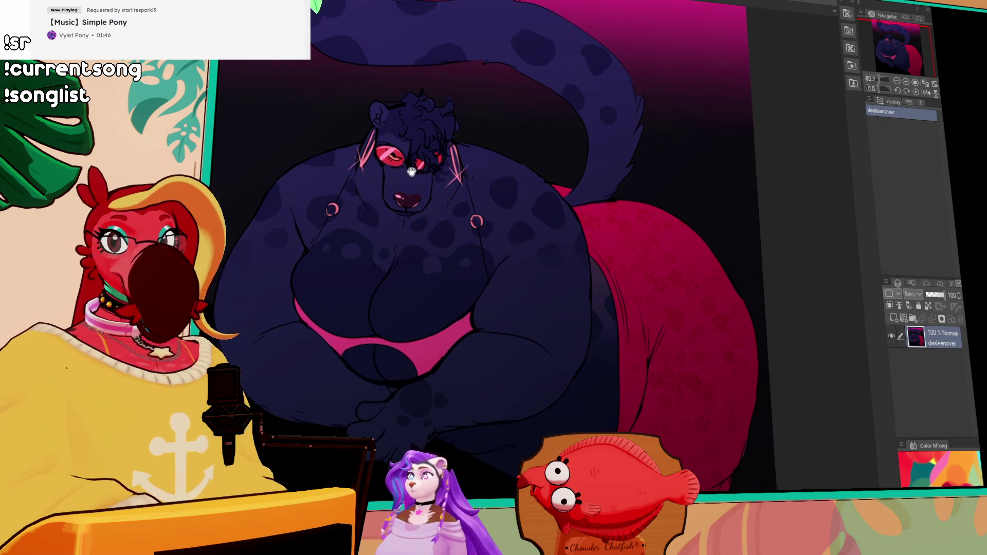
pyautogui.scroll(2, 425, 252)
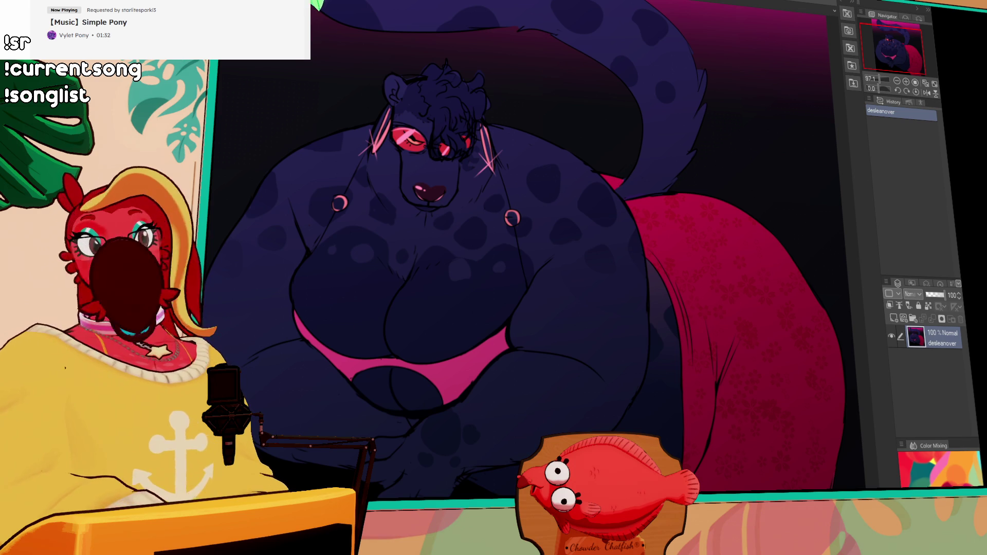
pyautogui.moveTo(440, 196); pyautogui.dragTo(482, 142)
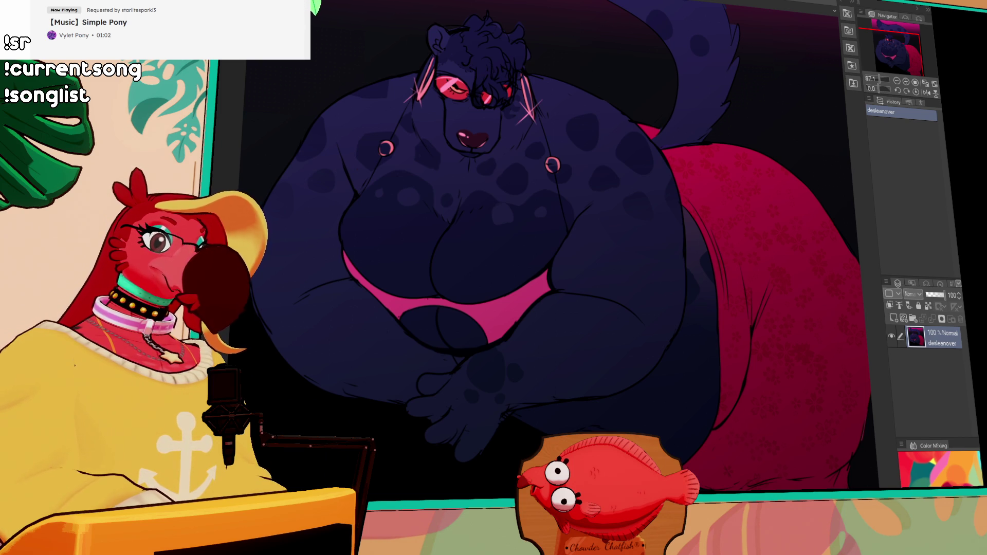
pyautogui.hotkey('ctrl', 'a')
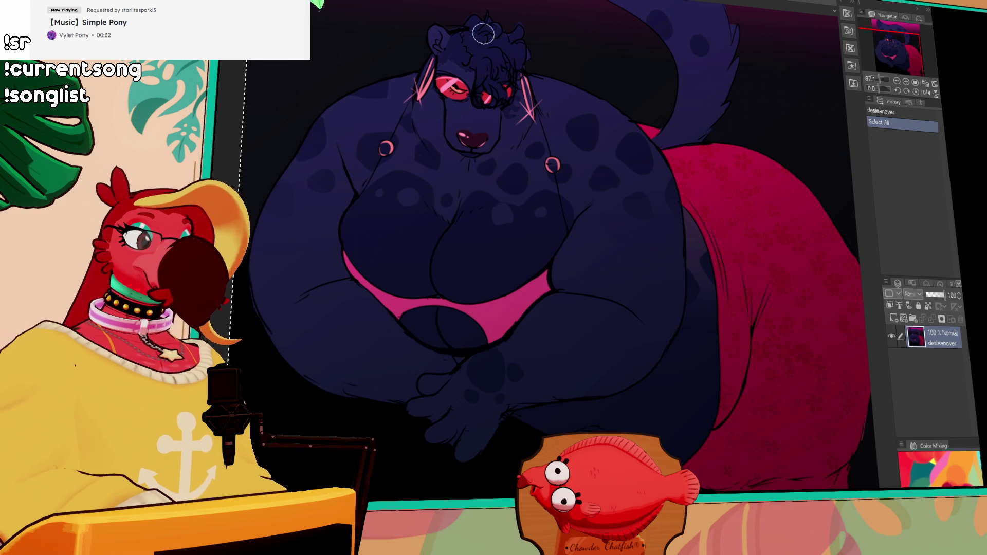
pyautogui.moveTo(733, 183); pyautogui.dragTo(669, 185)
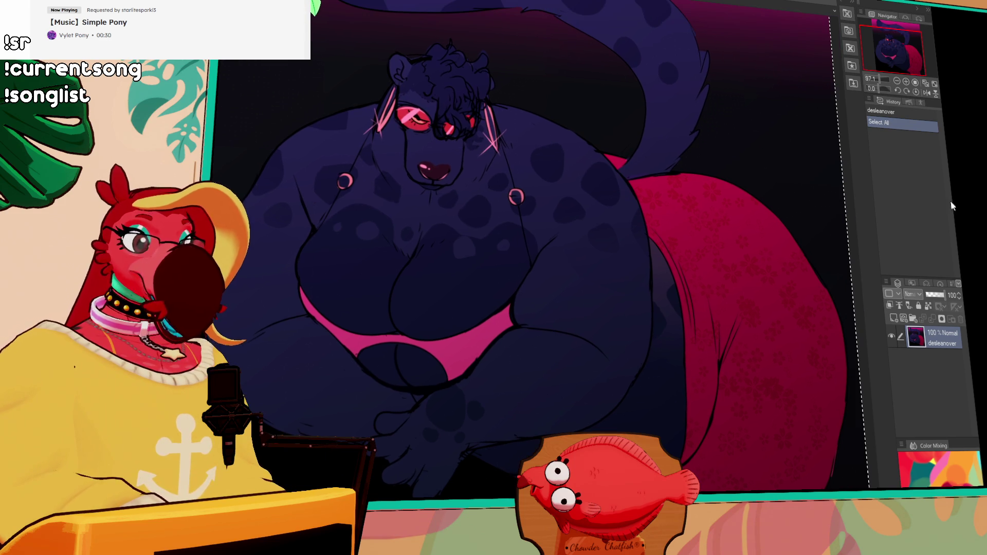
pyautogui.hotkey('ctrl', 'd')
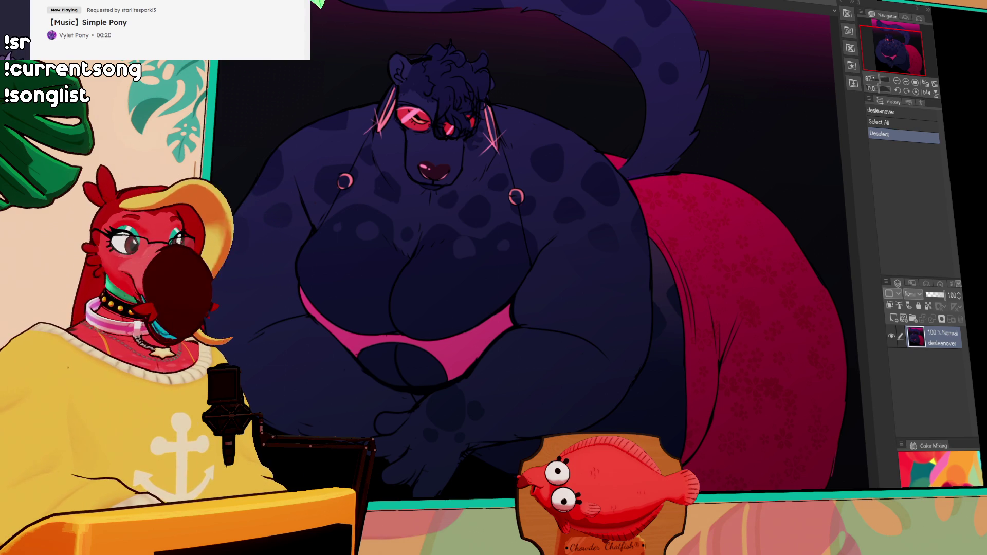
pyautogui.hotkey('ctrl', 'Tab')
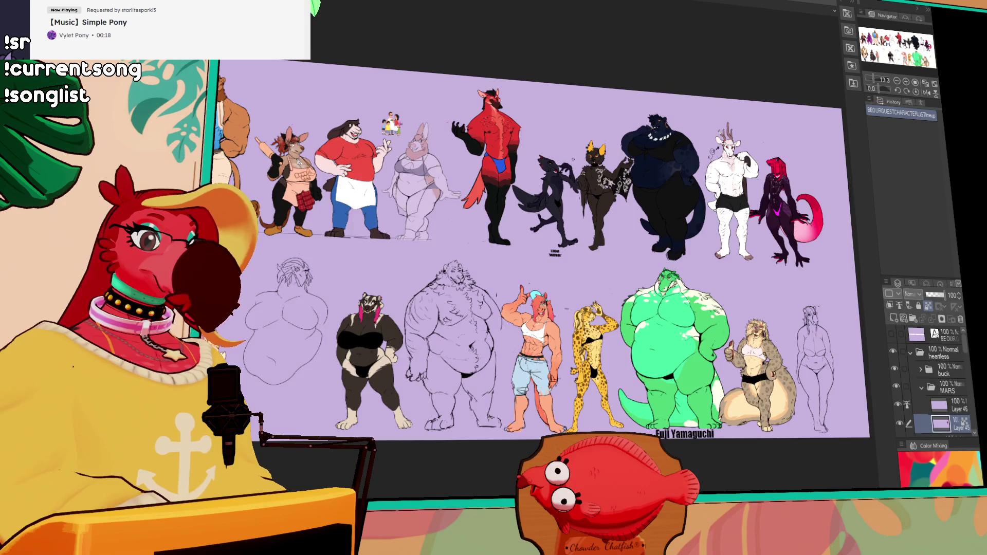
pyautogui.scroll(6, 536, 210)
pyautogui.scroll(2, 536, 210)
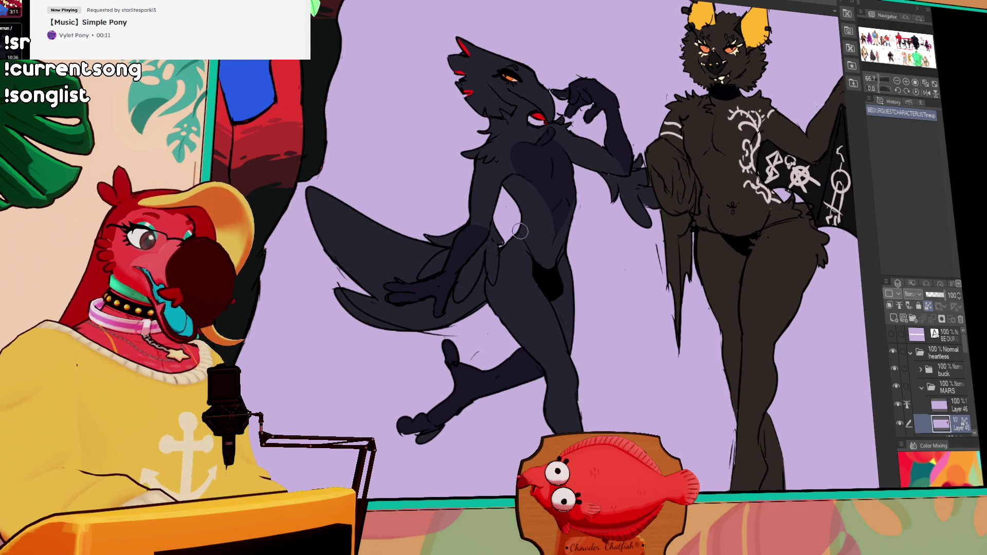
pyautogui.moveTo(657, 278)
pyautogui.mouseDown()
pyautogui.moveTo(515, 309)
pyautogui.moveTo(482, 301)
pyautogui.moveTo(460, 308)
pyautogui.moveTo(460, 338)
pyautogui.mouseUp()
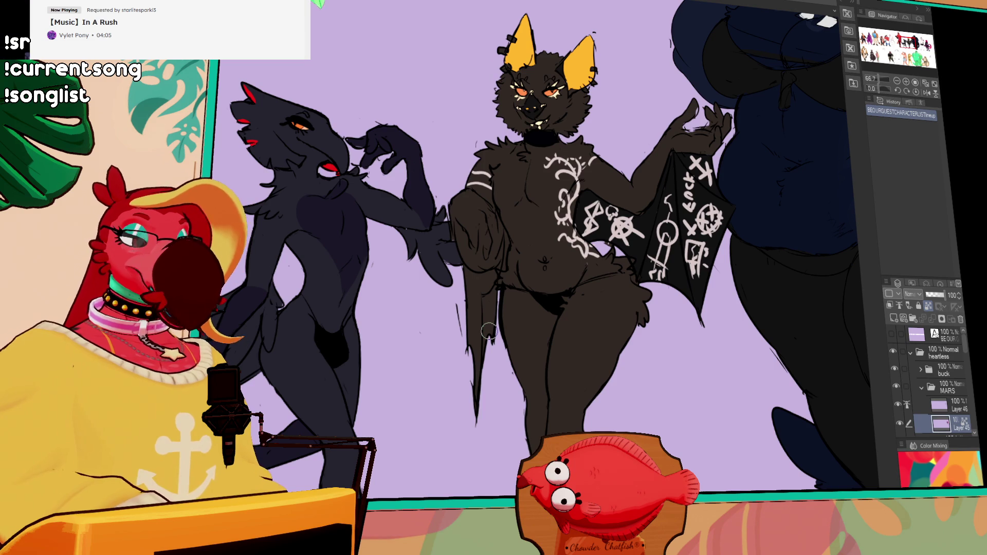
pyautogui.scroll(2, 489, 330)
pyautogui.moveTo(489, 331)
pyautogui.mouseDown()
pyautogui.moveTo(473, 308)
pyautogui.moveTo(460, 321)
pyautogui.moveTo(478, 345)
pyautogui.mouseUp()
pyautogui.scroll(-1, 460, 322)
pyautogui.scroll(1, 483, 348)
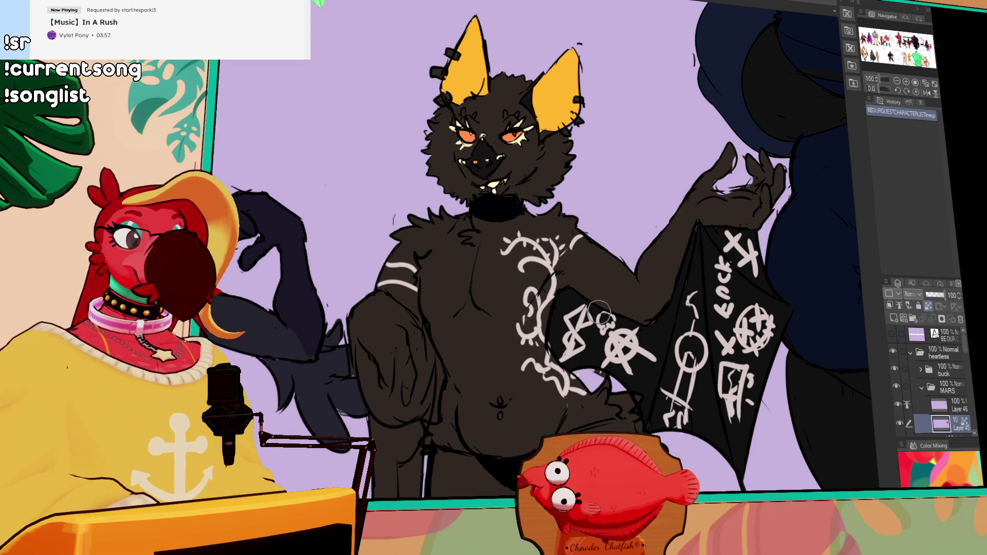
pyautogui.scroll(-1, 666, 311)
pyautogui.moveTo(667, 316)
pyautogui.mouseDown()
pyautogui.moveTo(646, 213)
pyautogui.moveTo(248, 377)
pyautogui.moveTo(225, 367)
pyautogui.moveTo(326, 392)
pyautogui.moveTo(389, 379)
pyautogui.mouseUp()
pyautogui.scroll(-1, 326, 392)
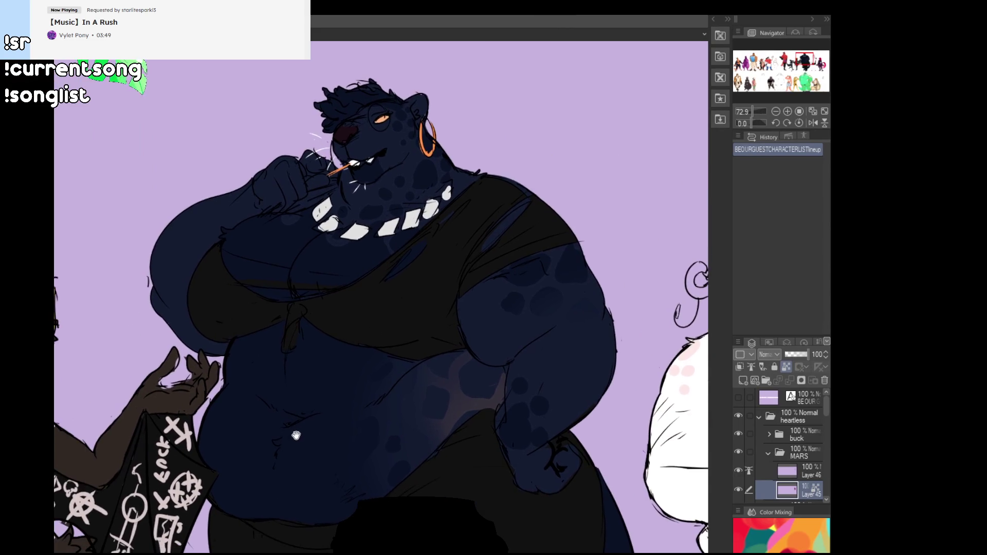
pyautogui.moveTo(296, 435)
pyautogui.mouseDown()
pyautogui.moveTo(294, 417)
pyautogui.moveTo(305, 423)
pyautogui.moveTo(502, 361)
pyautogui.mouseUp()
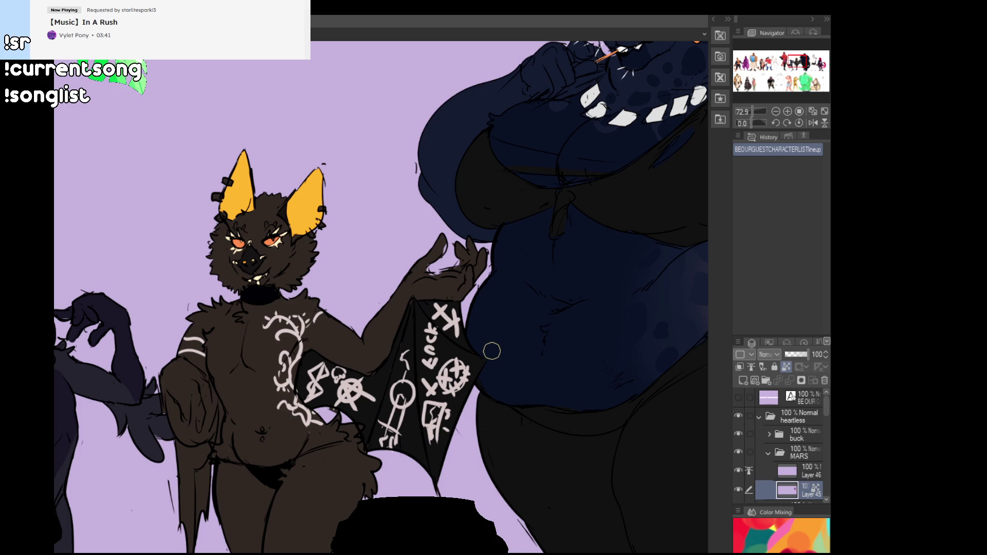
pyautogui.moveTo(541, 364)
pyautogui.mouseDown()
pyautogui.moveTo(359, 455)
pyautogui.moveTo(339, 445)
pyautogui.moveTo(350, 451)
pyautogui.mouseUp()
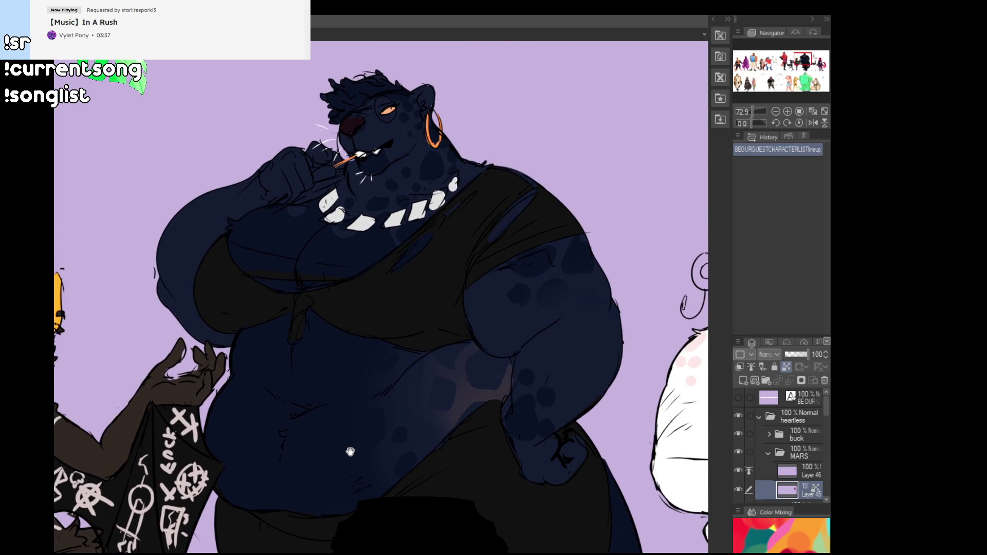
pyautogui.moveTo(430, 446)
pyautogui.mouseDown()
pyautogui.moveTo(205, 452)
pyautogui.moveTo(373, 468)
pyautogui.moveTo(362, 479)
pyautogui.mouseUp()
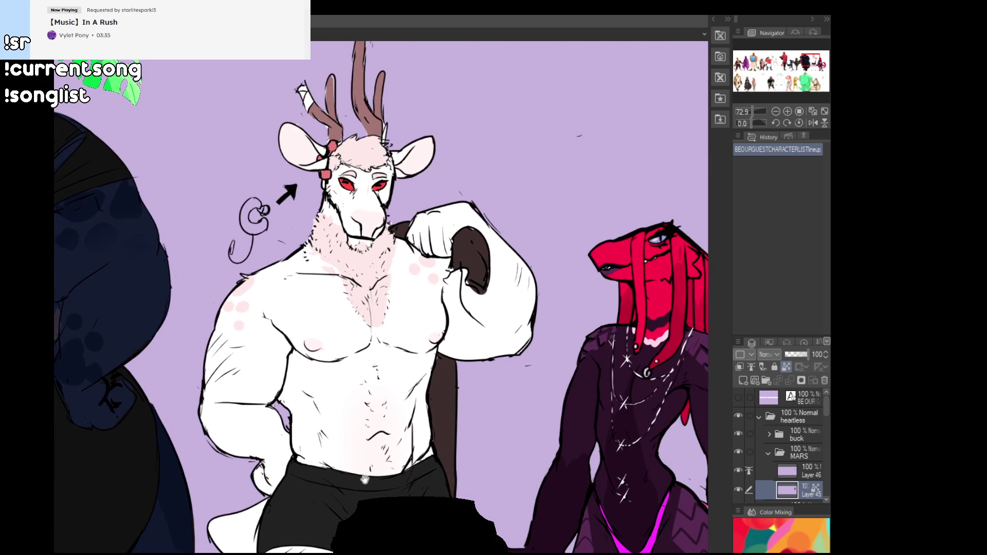
pyautogui.moveTo(381, 429)
pyautogui.mouseDown()
pyautogui.moveTo(315, 345)
pyautogui.moveTo(338, 469)
pyautogui.moveTo(353, 448)
pyautogui.mouseUp()
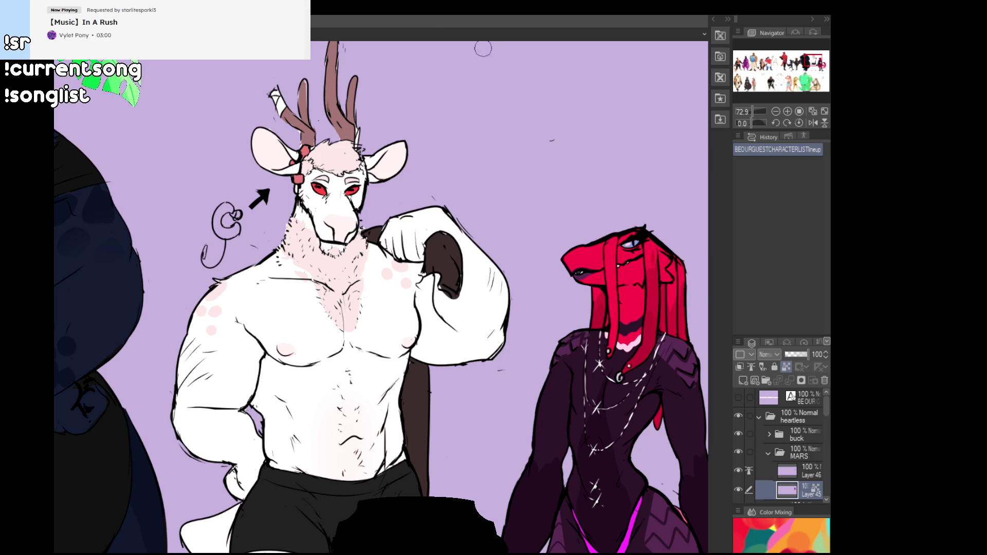
pyautogui.moveTo(529, 155)
pyautogui.mouseDown()
pyautogui.moveTo(428, 106)
pyautogui.moveTo(281, 87)
pyautogui.moveTo(222, 109)
pyautogui.moveTo(266, 99)
pyautogui.moveTo(288, 35)
pyautogui.mouseUp()
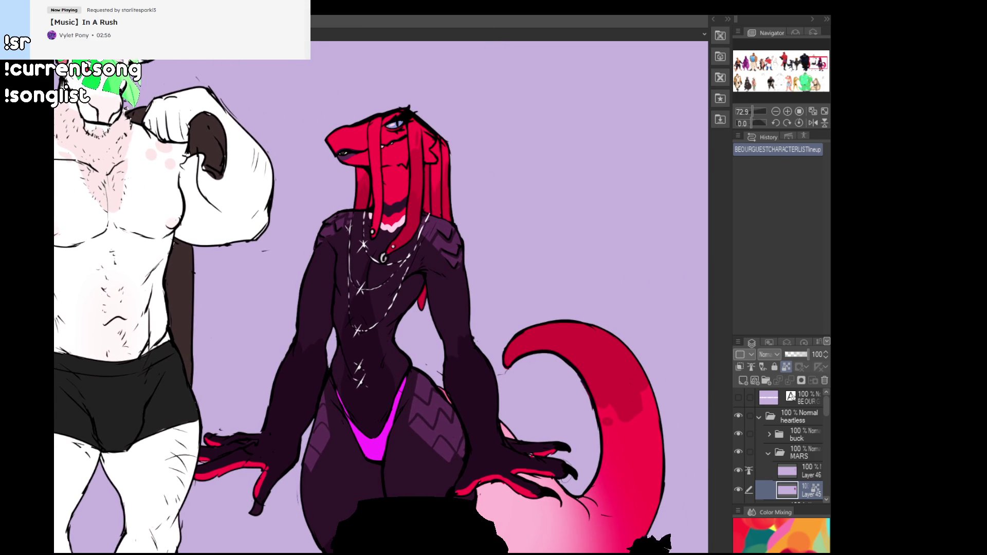
pyautogui.scroll(-3, 298, 77)
pyautogui.moveTo(302, 89)
pyautogui.mouseDown()
pyautogui.moveTo(299, 118)
pyautogui.moveTo(381, 52)
pyautogui.mouseUp()
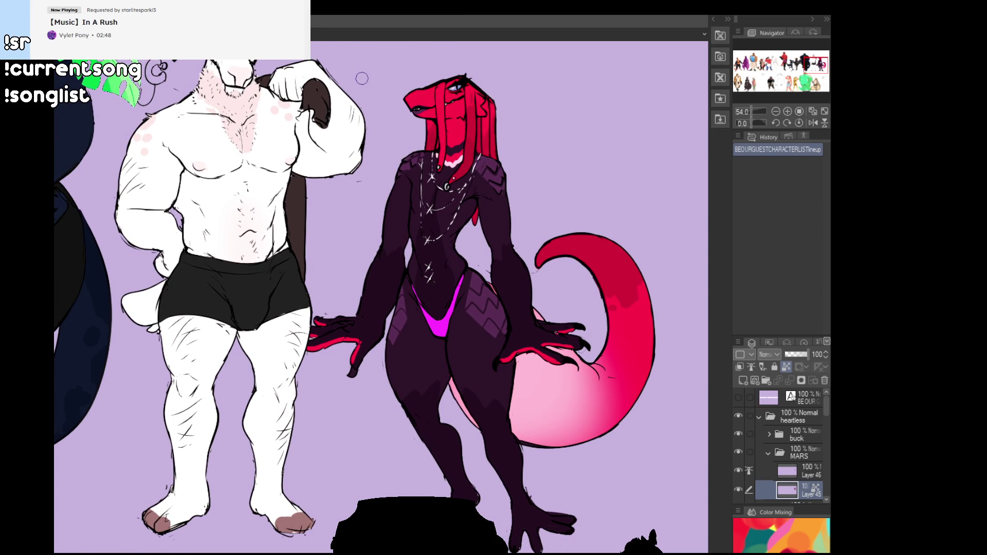
pyautogui.scroll(-2, 362, 78)
pyautogui.moveTo(167, 40); pyautogui.dragTo(409, 235)
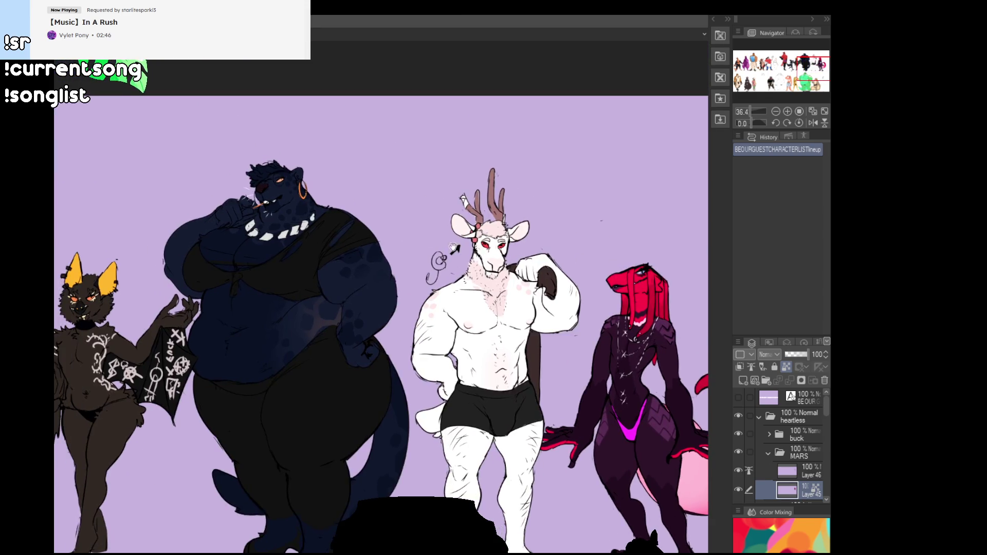
pyautogui.scroll(-1, 409, 235)
pyautogui.hscroll(-3, 408, 236)
pyautogui.scroll(-1, 400, 232)
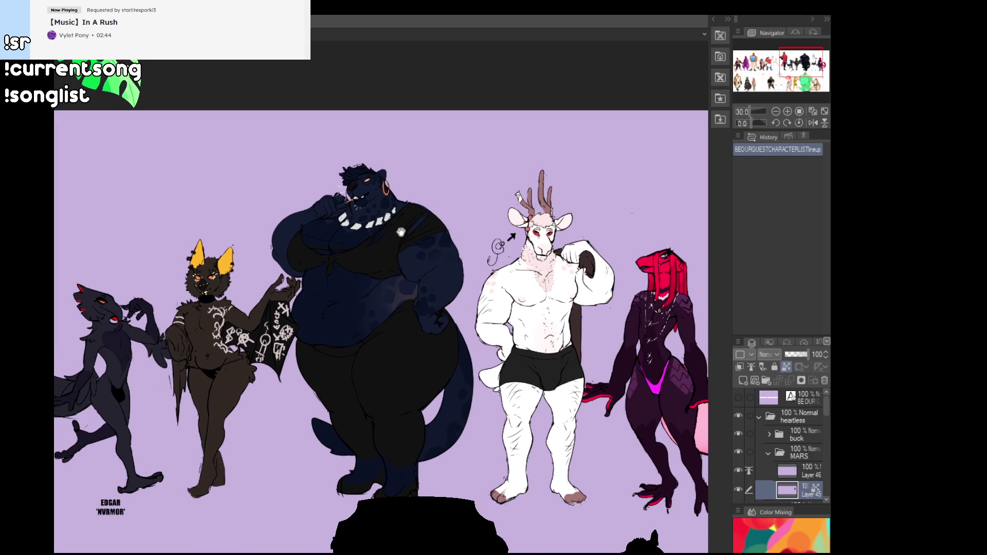
pyautogui.press('Tab')
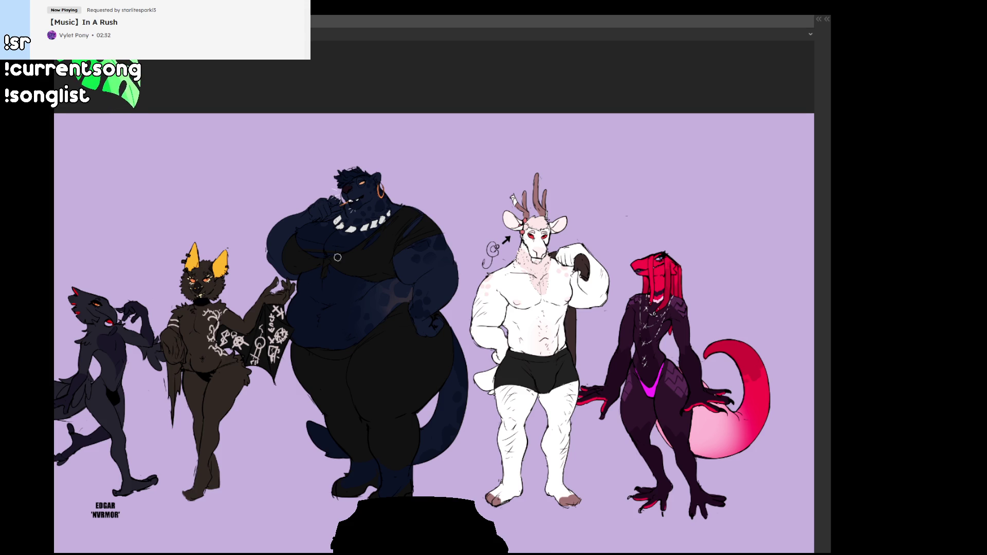
pyautogui.scroll(5, 67, 285)
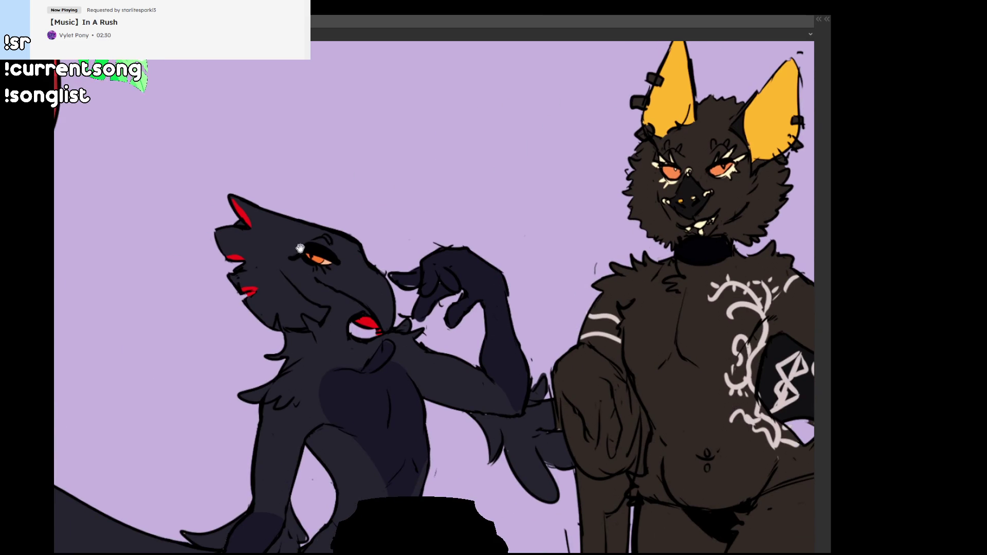
pyautogui.hscroll(8, 290, 326)
pyautogui.scroll(3, 290, 326)
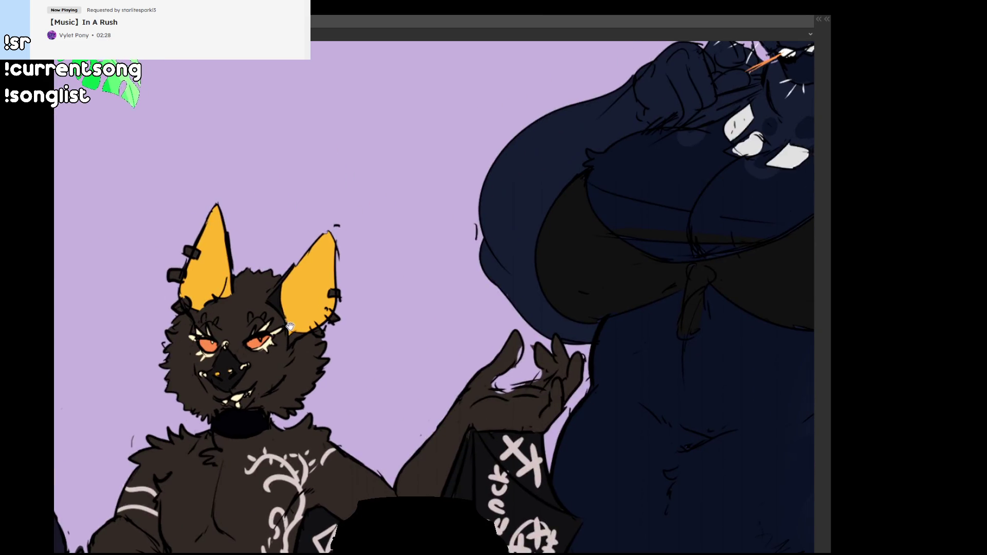
pyautogui.hscroll(-2, 289, 326)
pyautogui.hscroll(10, 303, 424)
pyautogui.scroll(3, 304, 424)
pyautogui.hscroll(3, 304, 424)
pyautogui.scroll(3, 303, 424)
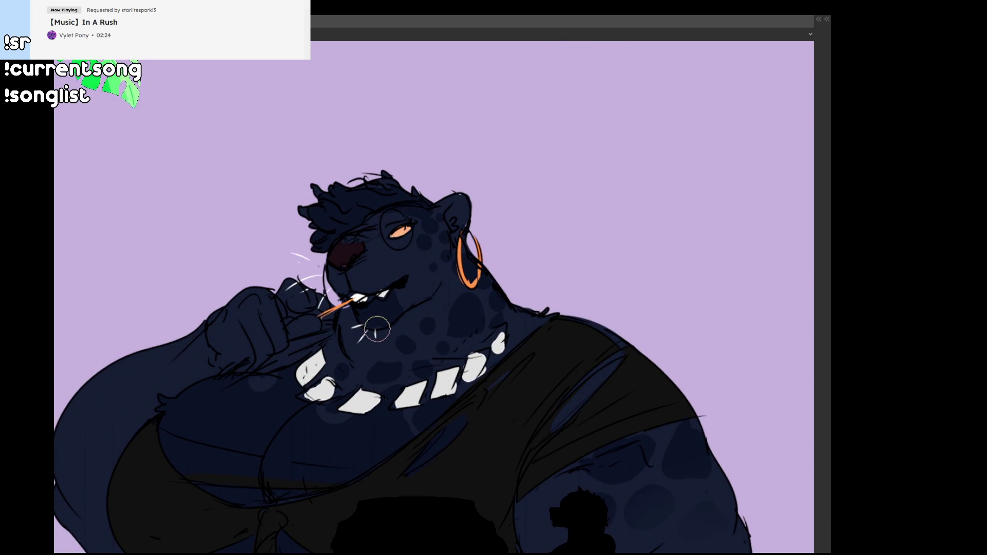
pyautogui.hscroll(10, 378, 329)
pyautogui.moveTo(681, 400)
pyautogui.mouseDown()
pyautogui.moveTo(350, 361)
pyautogui.moveTo(214, 240)
pyautogui.moveTo(262, 231)
pyautogui.moveTo(161, 322)
pyautogui.moveTo(159, 378)
pyautogui.moveTo(77, 417)
pyautogui.moveTo(56, 415)
pyautogui.mouseUp()
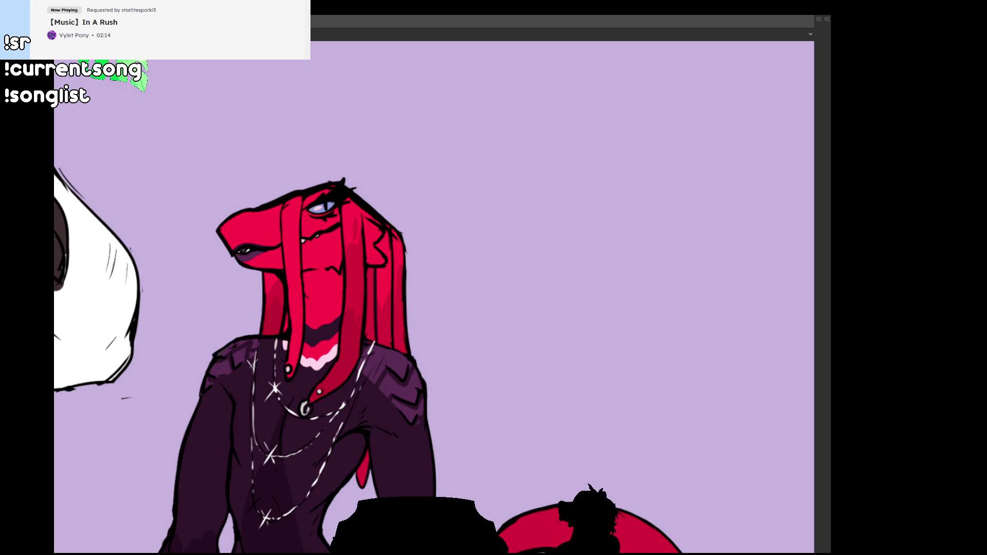
pyautogui.scroll(-3, 396, 311)
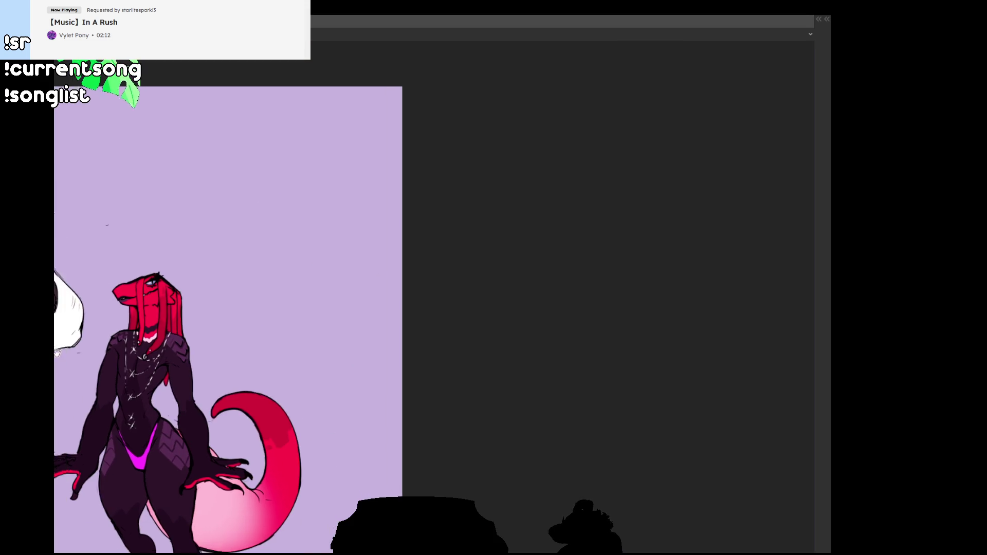
pyautogui.hscroll(-5, 396, 312)
pyautogui.scroll(-1, 308, 320)
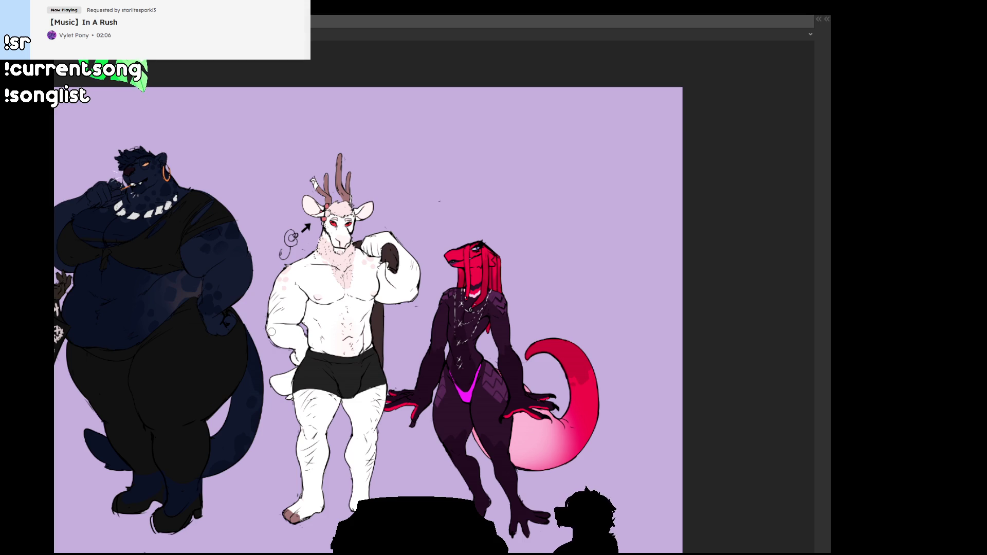
pyautogui.scroll(1, 187, 322)
pyautogui.moveTo(187, 323); pyautogui.dragTo(325, 318)
pyautogui.scroll(2, 230, 280)
pyautogui.scroll(5, 169, 286)
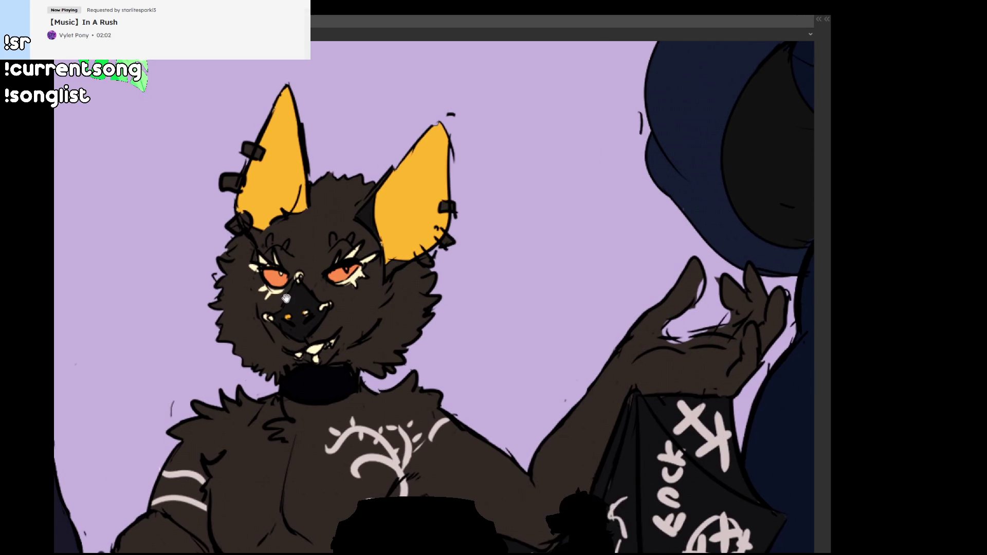
pyautogui.scroll(-3, 380, 377)
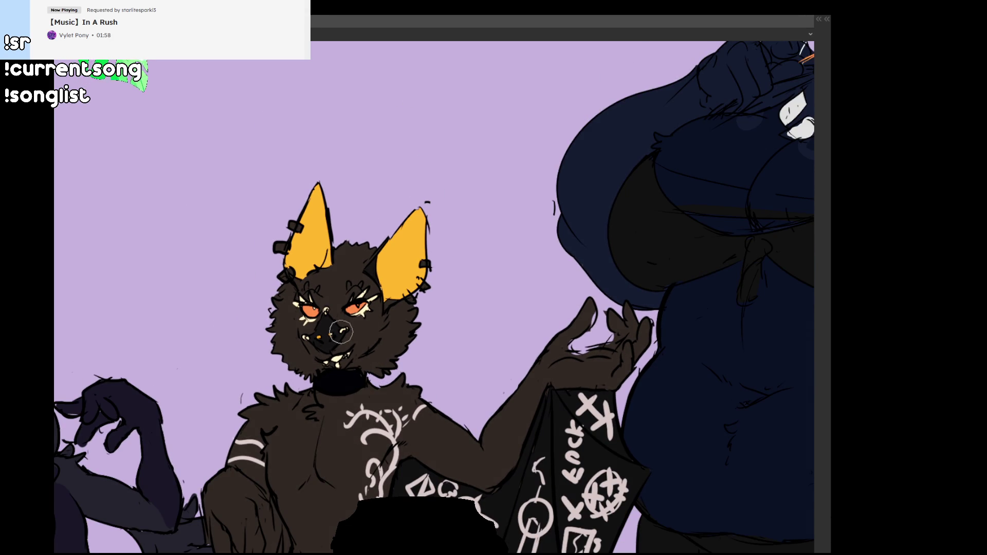
pyautogui.scroll(-4, 437, 267)
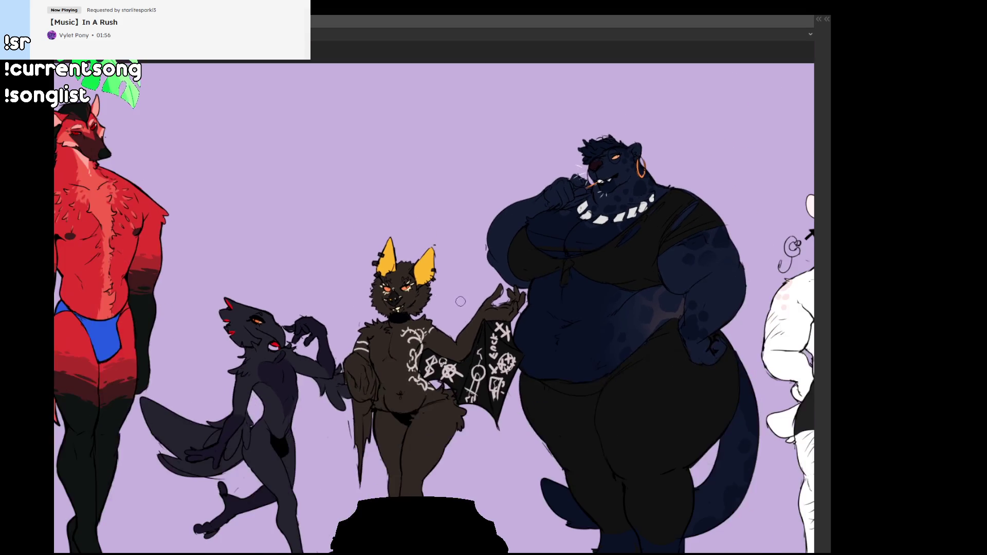
pyautogui.scroll(-2, 458, 302)
pyautogui.moveTo(458, 302); pyautogui.dragTo(234, 322)
pyautogui.scroll(-1, 234, 322)
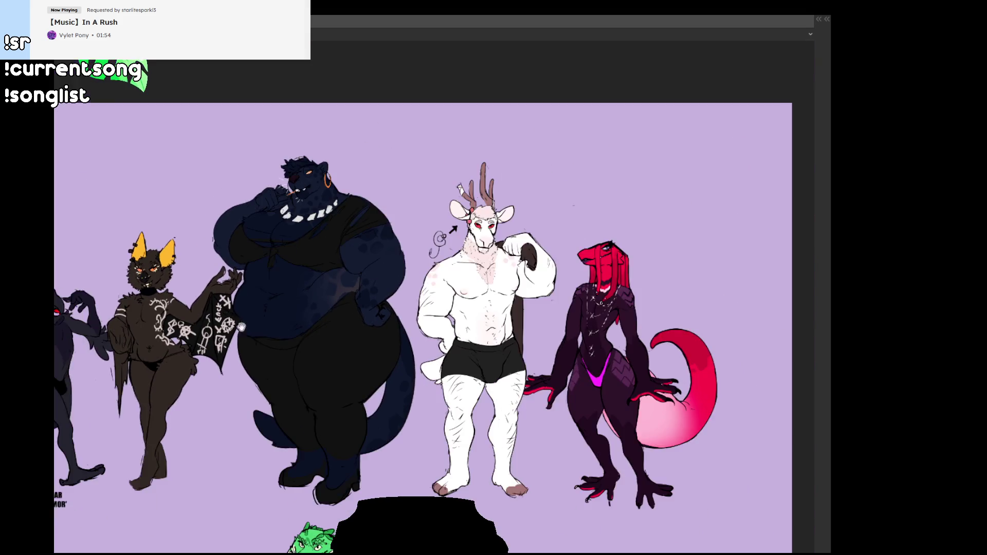
# Step: Pan through the lineup's lower row of characters, then erase part of the Zander's right arm line
pyautogui.moveTo(273, 365); pyautogui.dragTo(281, 149)
pyautogui.moveTo(79, 345); pyautogui.dragTo(127, 263)
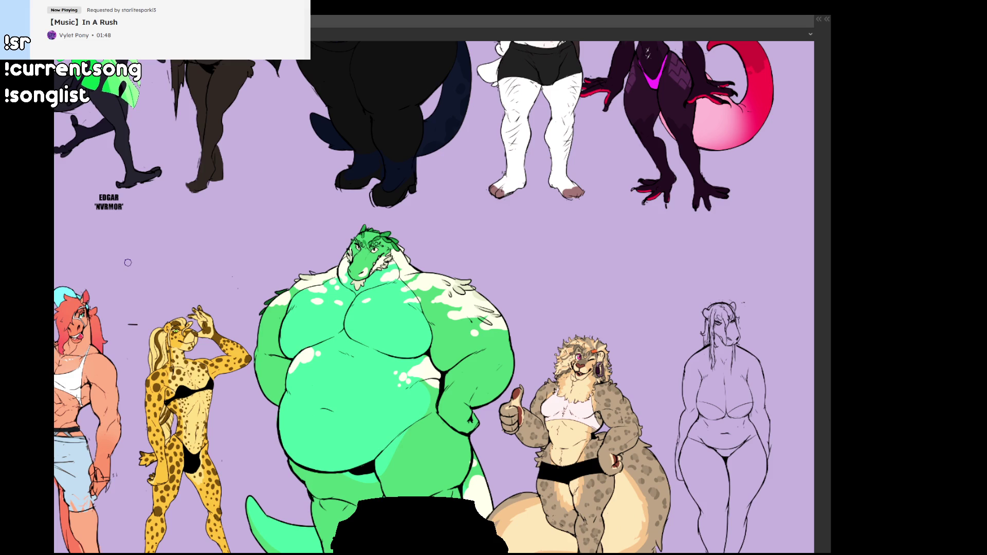
pyautogui.scroll(5, 360, 434)
pyautogui.scroll(3, 372, 430)
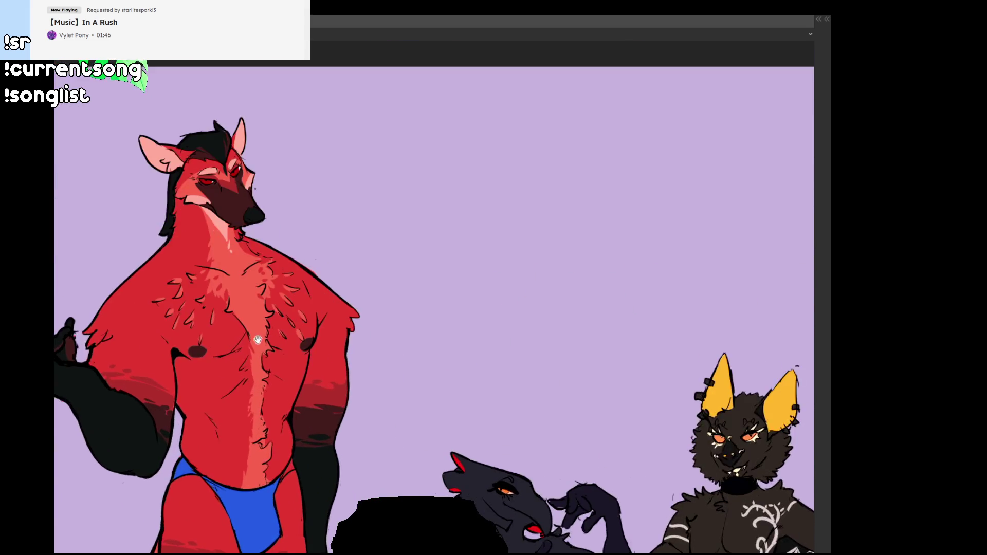
pyautogui.scroll(3, 467, 348)
pyautogui.scroll(-1, 498, 409)
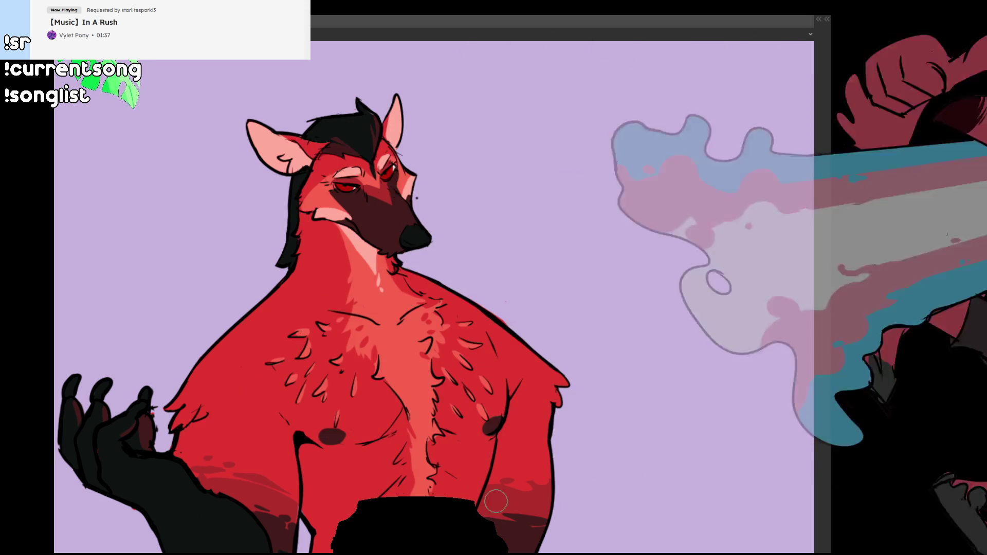
pyautogui.scroll(-3, 558, 470)
pyautogui.moveTo(550, 478)
pyautogui.mouseDown()
pyautogui.moveTo(423, 376)
pyautogui.moveTo(538, 349)
pyautogui.moveTo(462, 257)
pyautogui.moveTo(443, 211)
pyautogui.moveTo(450, 187)
pyautogui.moveTo(578, 170)
pyautogui.moveTo(463, 383)
pyautogui.moveTo(443, 309)
pyautogui.moveTo(476, 292)
pyautogui.moveTo(491, 478)
pyautogui.moveTo(501, 388)
pyautogui.mouseUp()
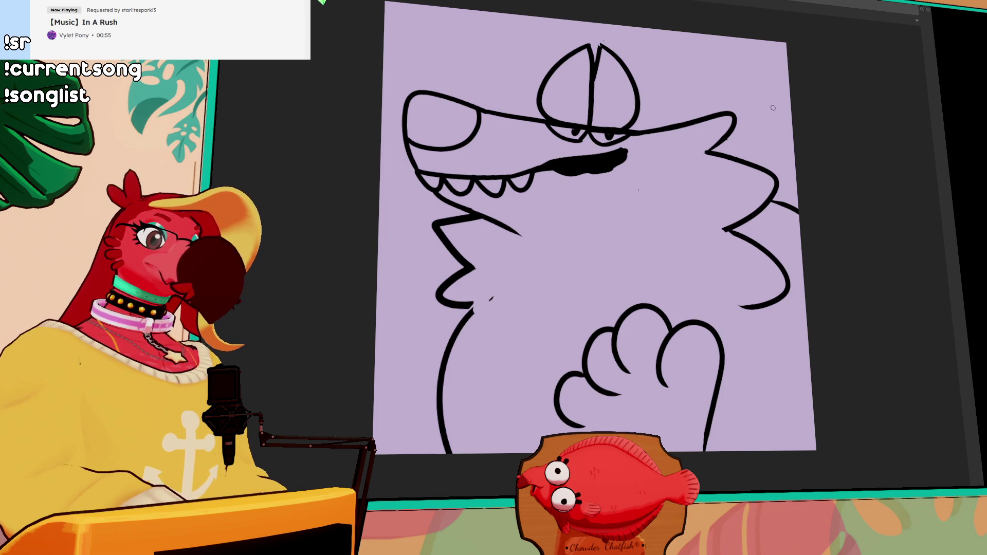
pyautogui.moveTo(749, 236)
pyautogui.mouseDown()
pyautogui.moveTo(719, 204)
pyautogui.moveTo(694, 198)
pyautogui.moveTo(750, 237)
pyautogui.moveTo(741, 276)
pyautogui.mouseUp()
# Step: Undo the erase and redraw the Zander's arm as a new curved line
pyautogui.hotkey('ctrl', 'z')
pyautogui.moveTo(701, 192); pyautogui.dragTo(738, 228)
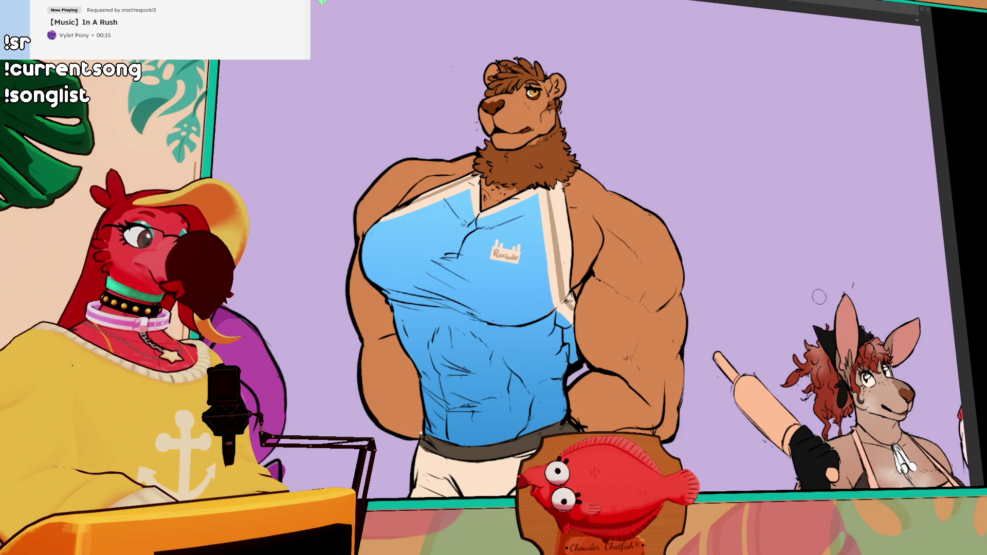
pyautogui.scroll(-2, 649, 273)
pyautogui.moveTo(648, 272); pyautogui.dragTo(720, 32)
pyautogui.scroll(2, 664, 289)
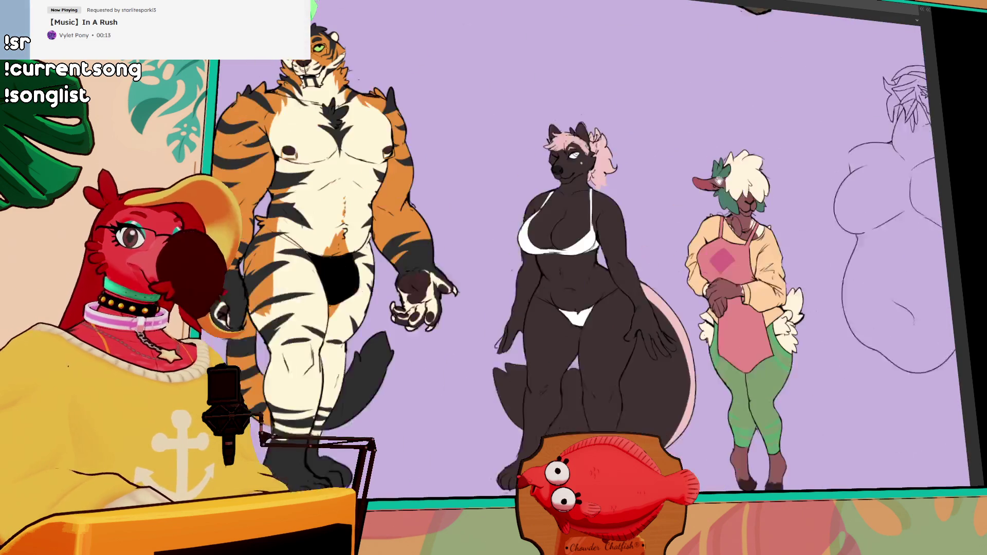
pyautogui.scroll(-2, 664, 289)
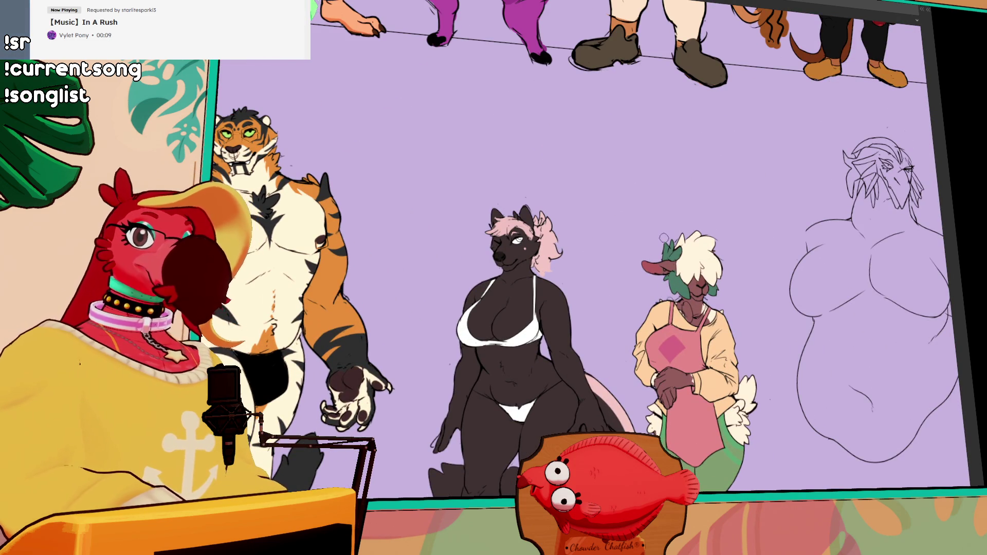
pyautogui.moveTo(861, 339)
pyautogui.mouseDown()
pyautogui.moveTo(569, 183)
pyautogui.moveTo(15, 276)
pyautogui.mouseUp()
pyautogui.moveTo(409, 253); pyautogui.dragTo(604, 253)
pyautogui.scroll(3, 604, 252)
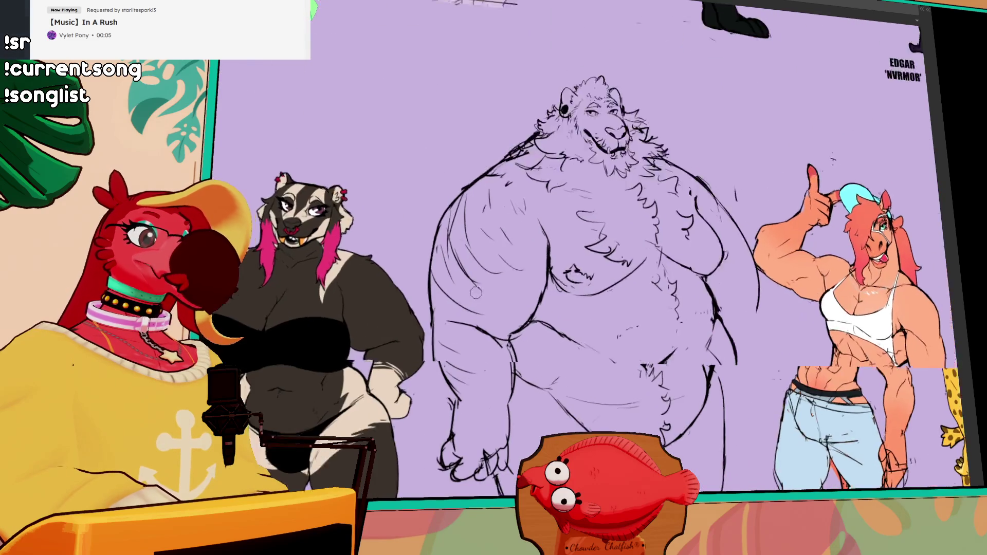
pyautogui.scroll(1, 604, 253)
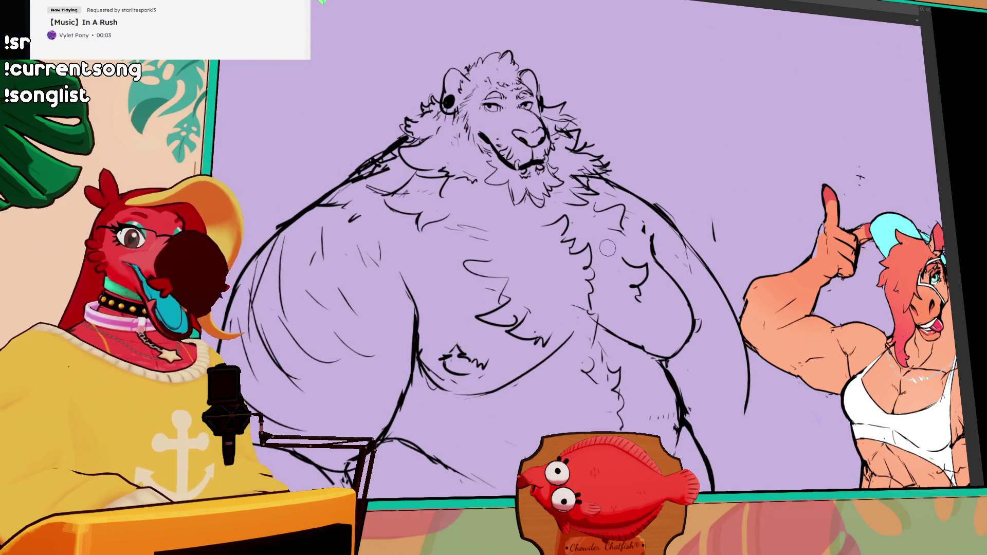
pyautogui.moveTo(604, 253); pyautogui.dragTo(623, 254)
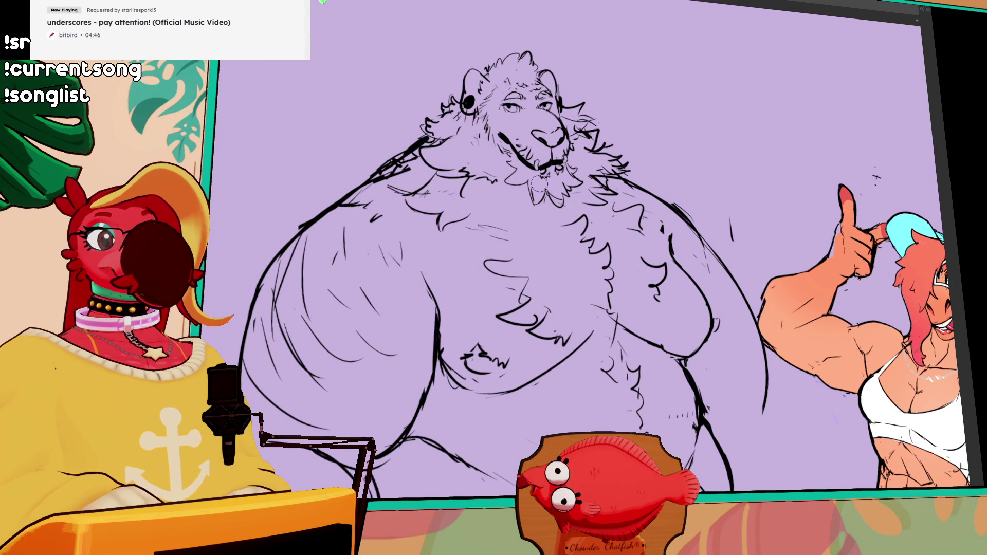
pyautogui.scroll(-3, 516, 211)
pyautogui.moveTo(489, 196)
pyautogui.mouseDown()
pyautogui.moveTo(668, 257)
pyautogui.moveTo(771, 267)
pyautogui.moveTo(357, 298)
pyautogui.mouseUp()
pyautogui.scroll(5, 358, 299)
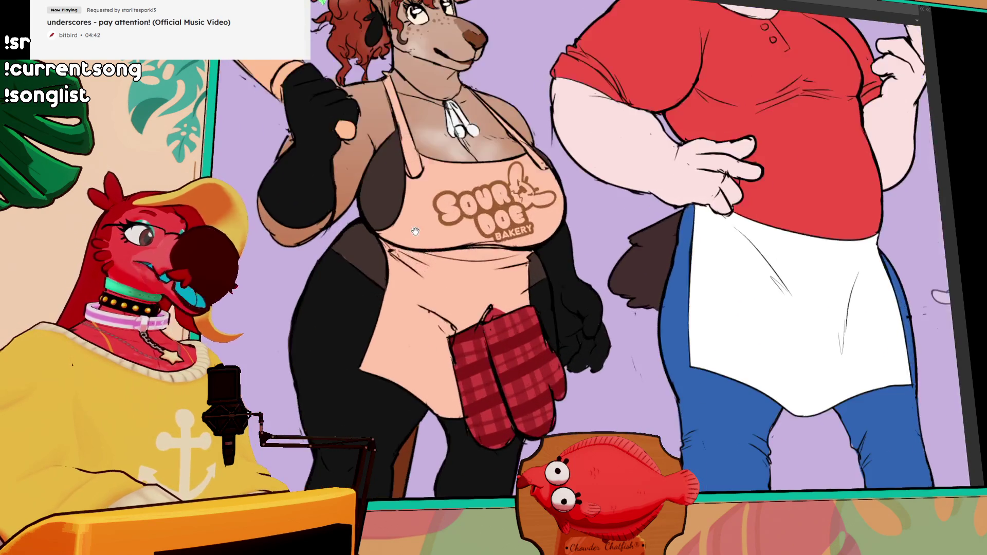
pyautogui.scroll(-2, 535, 357)
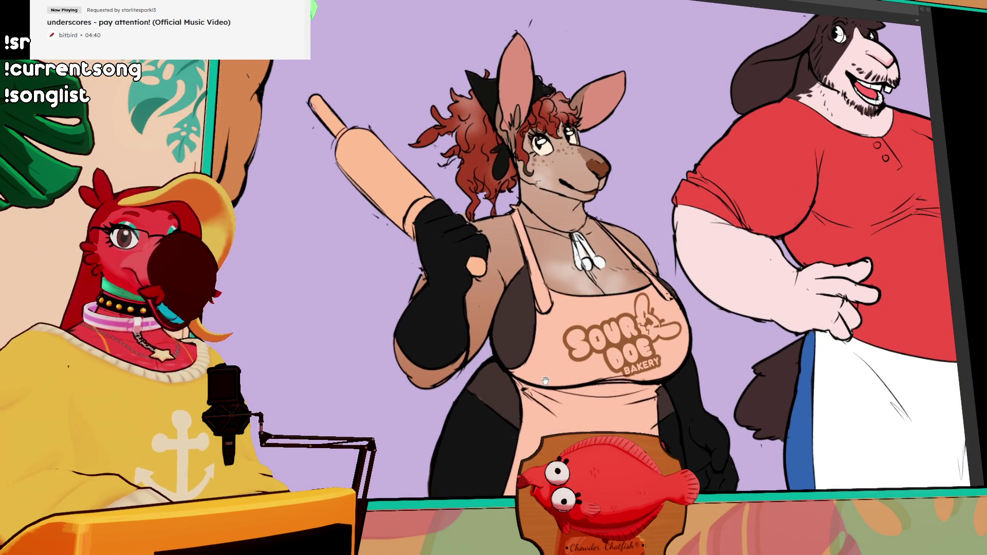
pyautogui.scroll(-1, 549, 393)
pyautogui.scroll(-3, 551, 404)
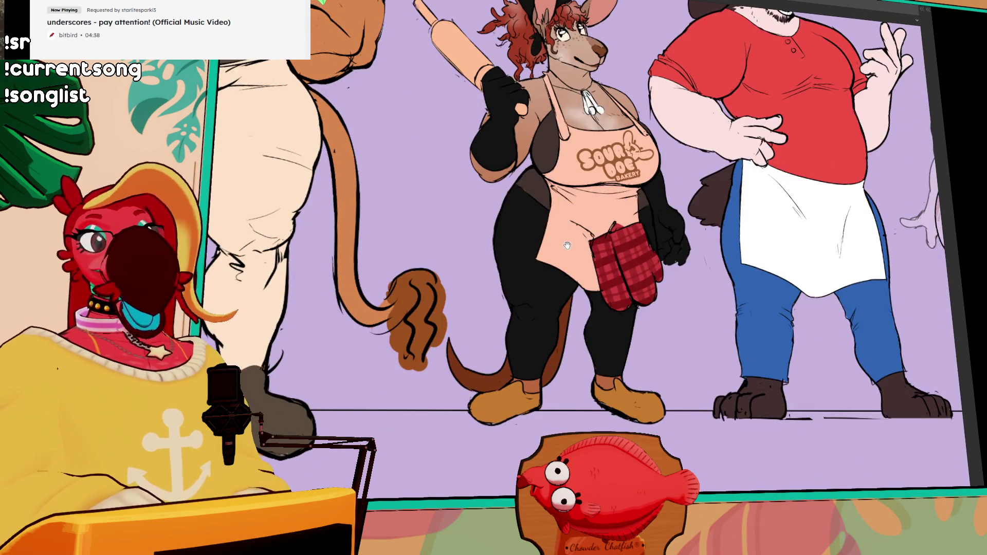
pyautogui.scroll(3, 680, 306)
pyautogui.moveTo(680, 305); pyautogui.dragTo(452, 329)
pyautogui.scroll(1, 452, 330)
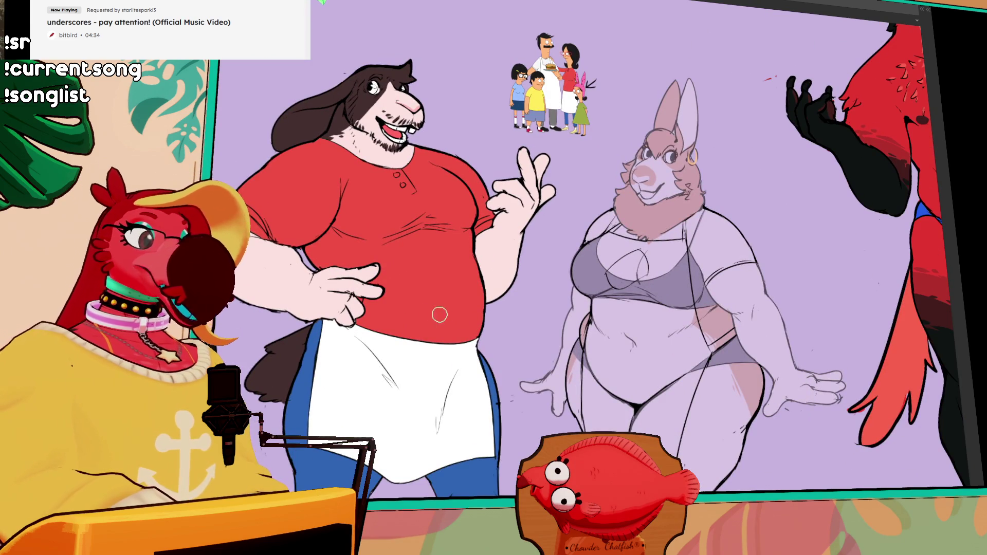
pyautogui.hscroll(10, 437, 315)
pyautogui.scroll(2, 348, 221)
pyautogui.hscroll(10, 347, 221)
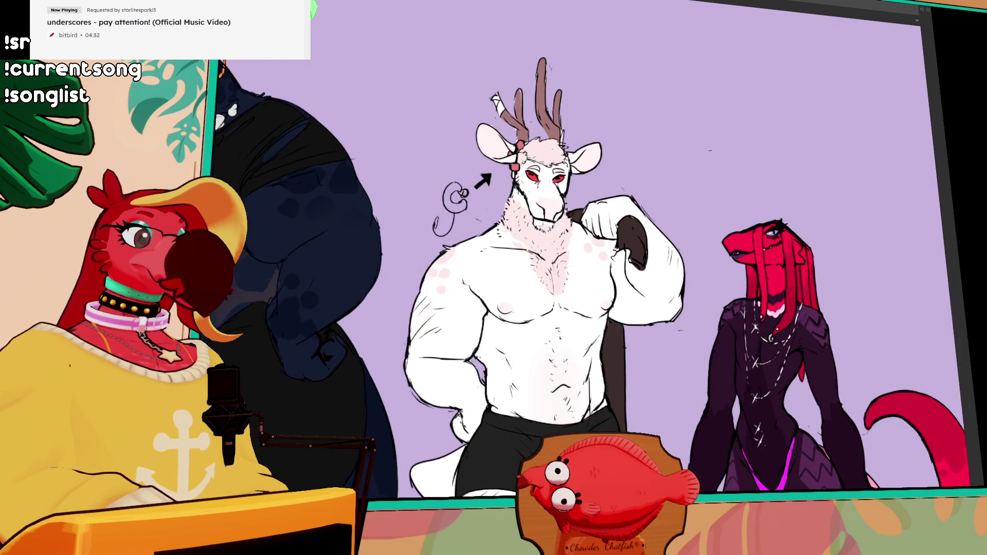
pyautogui.scroll(-7, 367, 144)
pyautogui.scroll(-3, 367, 143)
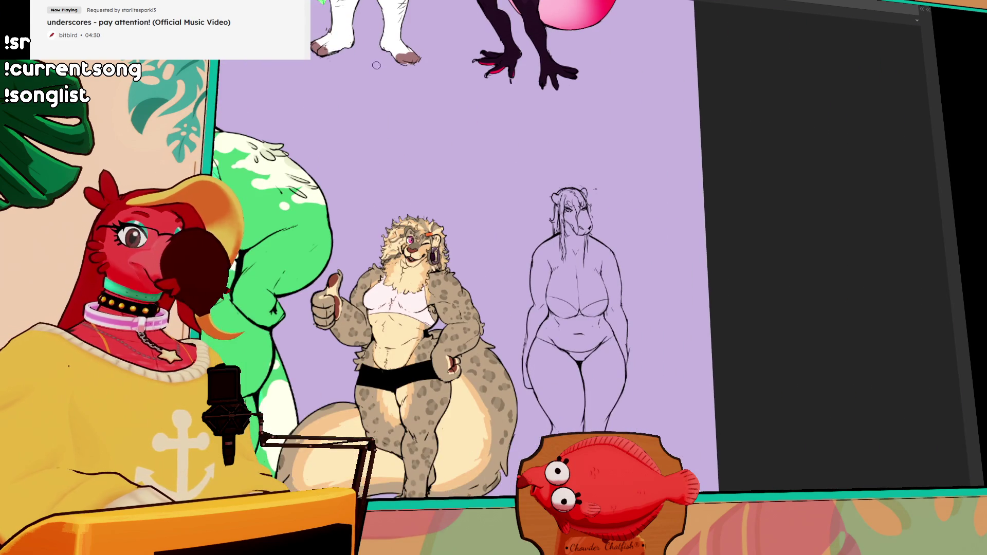
pyautogui.scroll(3, 326, 214)
pyautogui.moveTo(326, 214); pyautogui.dragTo(334, 158)
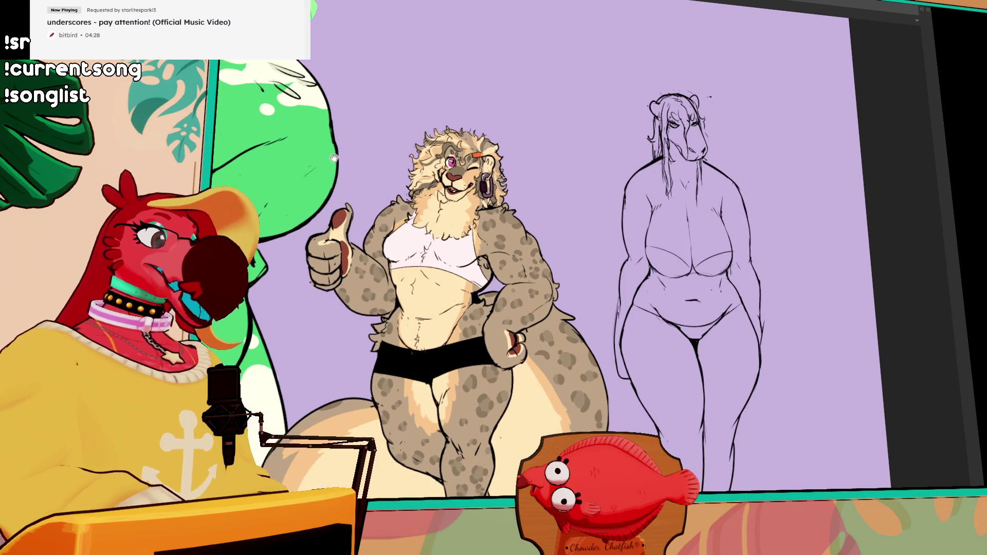
pyautogui.scroll(-3, 219, 135)
pyautogui.scroll(10, 411, 231)
pyautogui.hscroll(-8, 514, 232)
pyautogui.scroll(3, 608, 234)
pyautogui.scroll(3, 609, 242)
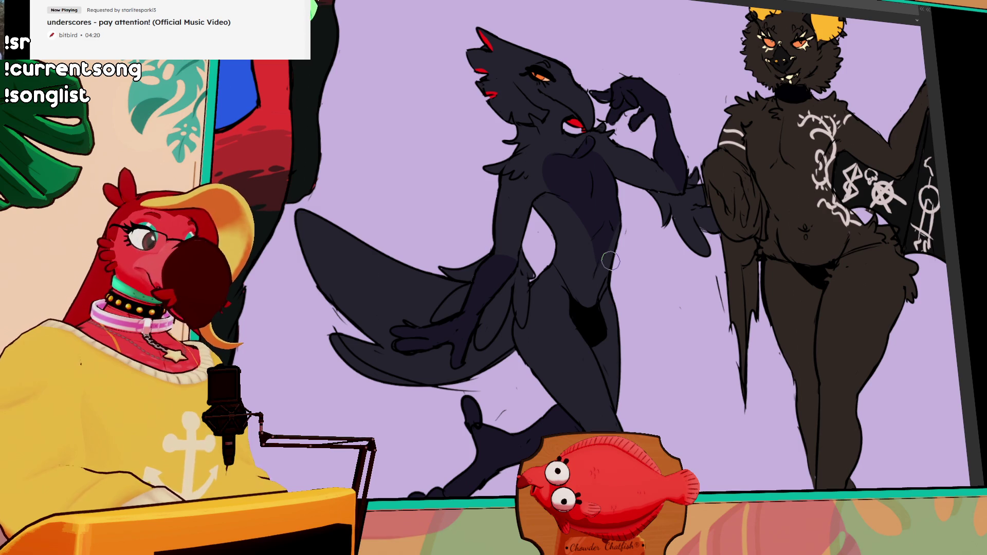
pyautogui.hscroll(10, 767, 310)
pyautogui.scroll(-5, 766, 310)
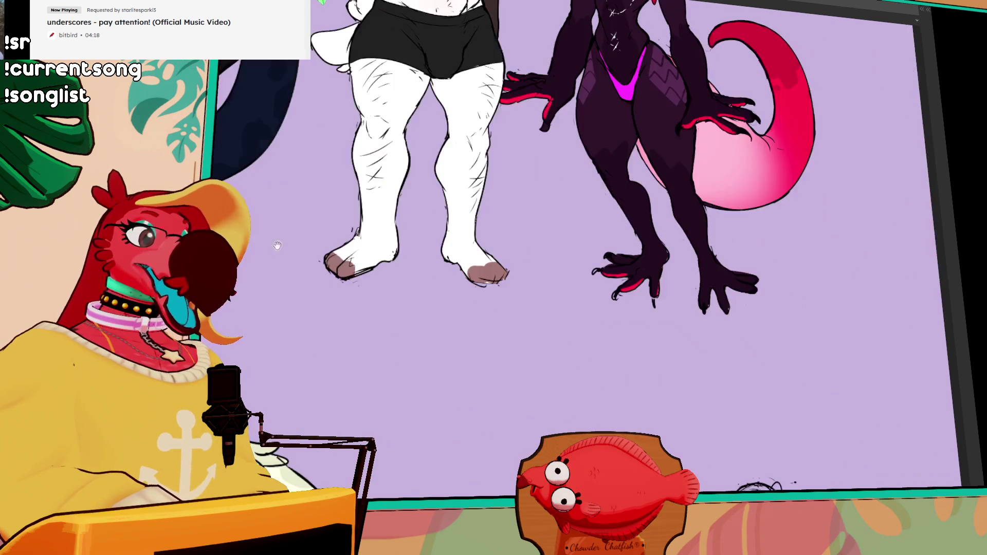
pyautogui.scroll(-3, 470, 312)
pyautogui.scroll(6, 470, 313)
pyautogui.scroll(1, 470, 312)
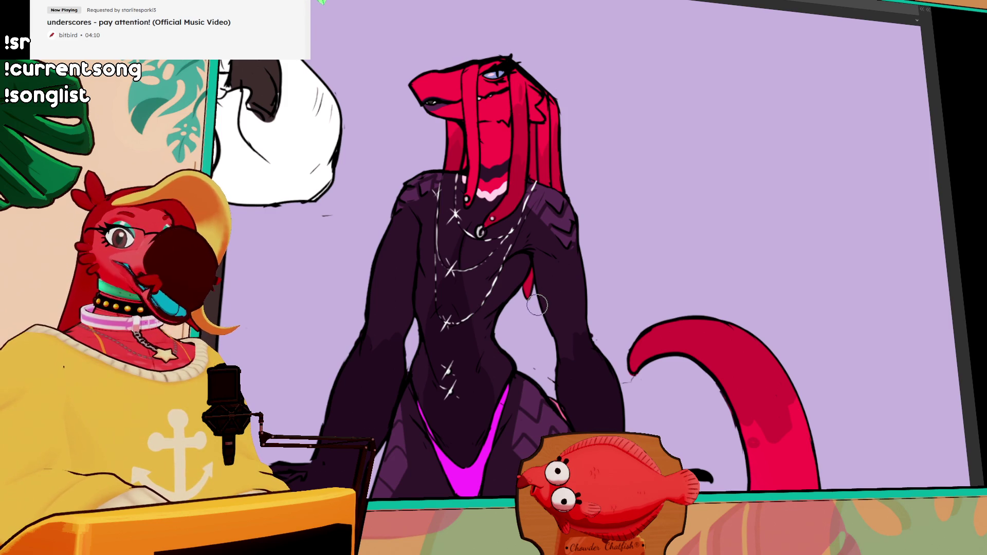
pyautogui.moveTo(536, 306); pyautogui.dragTo(648, 208)
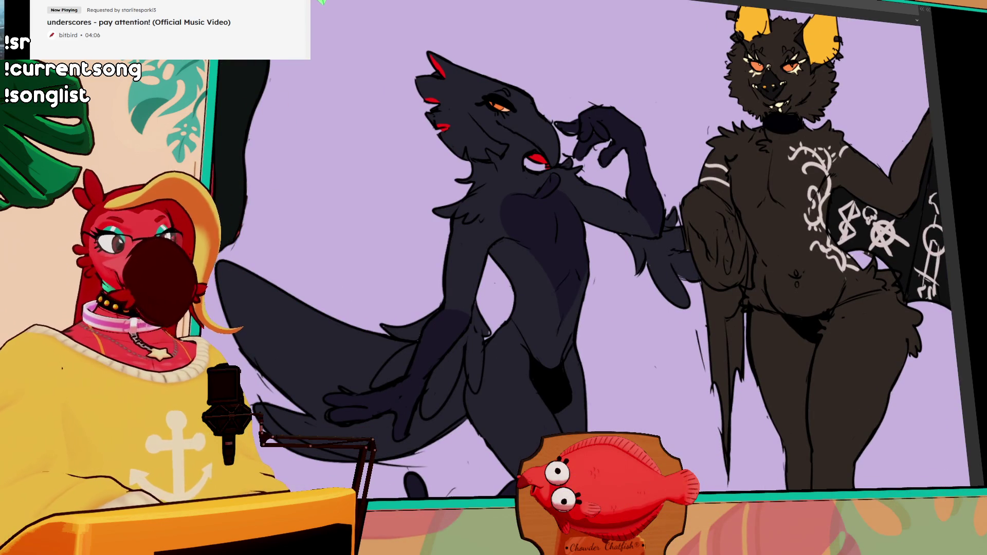
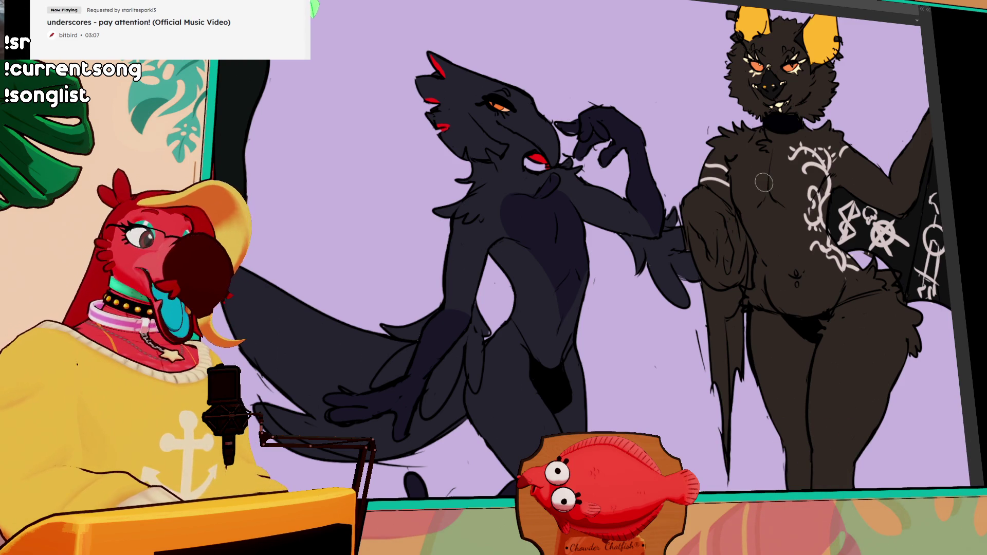
# Step: Zoom out and pan across the lineup to frame the kangaroo baker and the aproned dog
pyautogui.scroll(-2, 764, 181)
pyautogui.scroll(-1, 609, 240)
pyautogui.moveTo(609, 240)
pyautogui.mouseDown()
pyautogui.moveTo(485, 241)
pyautogui.moveTo(894, 242)
pyautogui.mouseUp()
pyautogui.scroll(4, 417, 231)
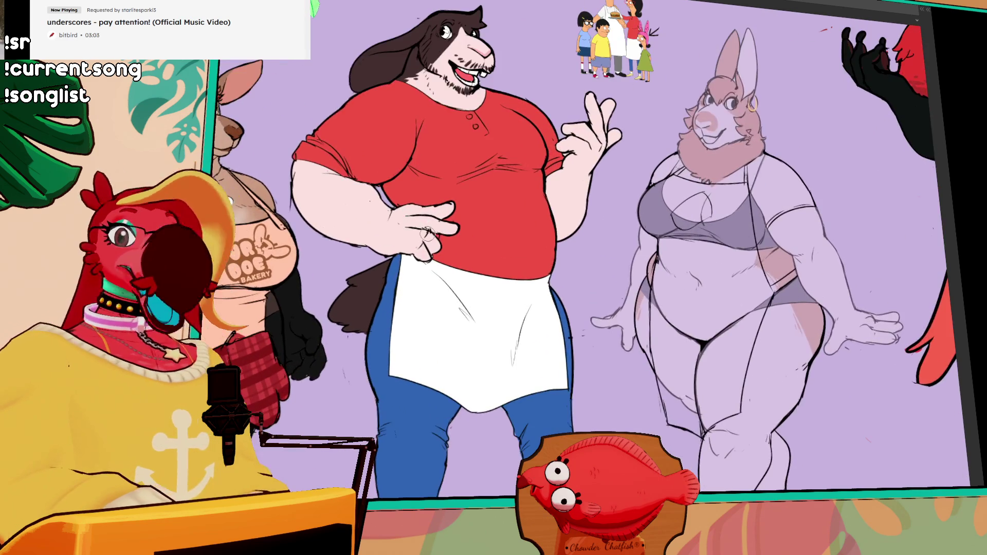
pyautogui.moveTo(419, 232); pyautogui.dragTo(548, 229)
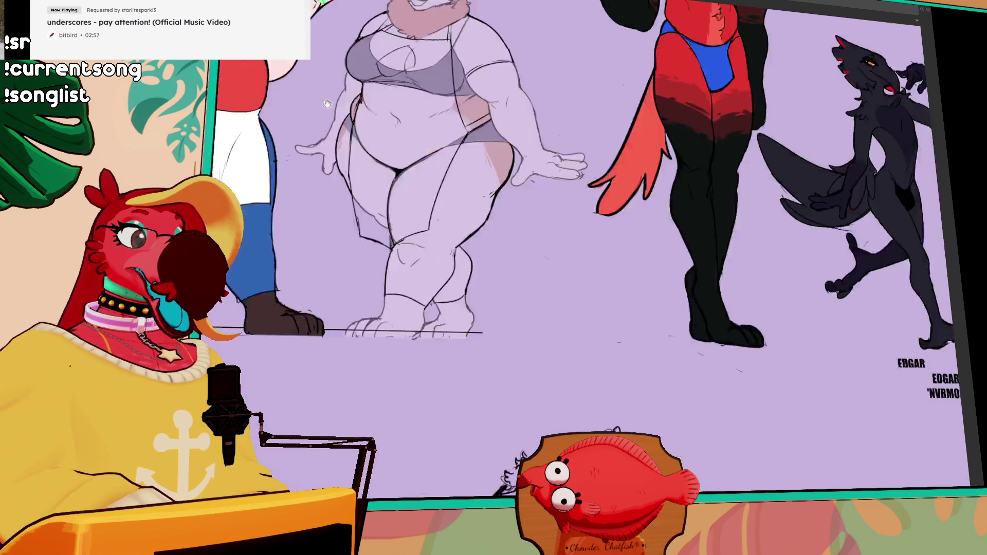
# Step: Move to the spotted leopard and zoom in close on it and its neighbouring sketch
pyautogui.moveTo(737, 270); pyautogui.dragTo(401, 133)
pyautogui.scroll(3, 493, 246)
pyautogui.scroll(3, 413, 216)
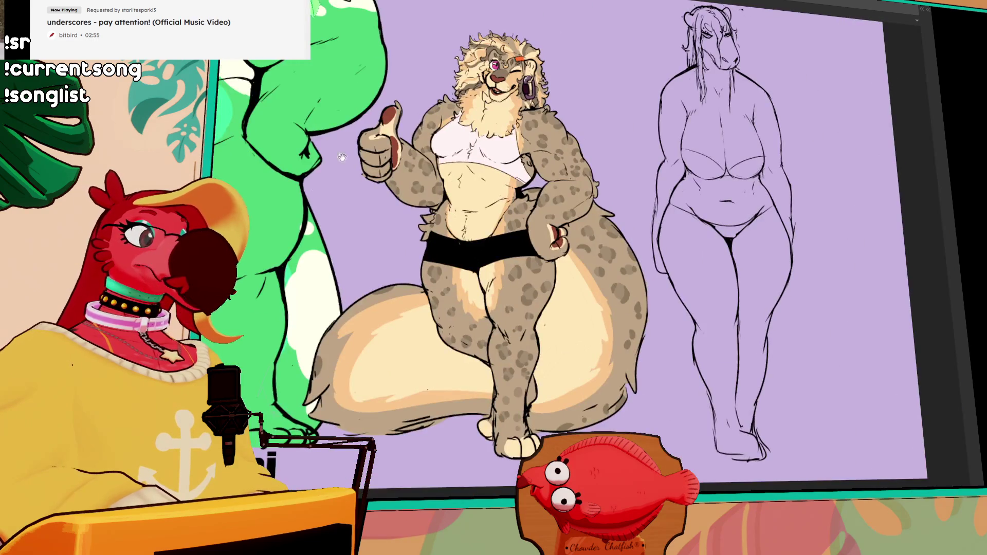
pyautogui.scroll(1, 413, 216)
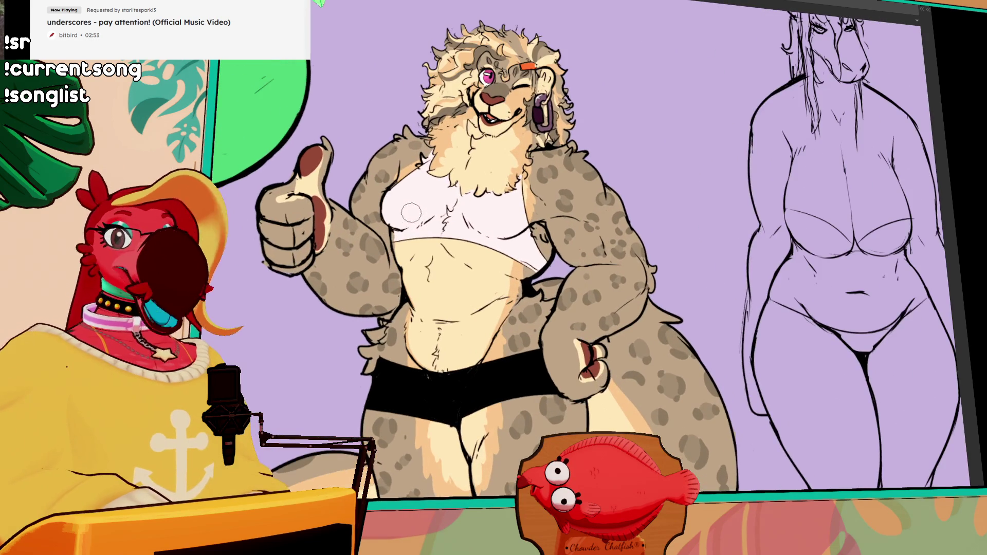
pyautogui.scroll(2, 489, 216)
pyautogui.scroll(2, 490, 217)
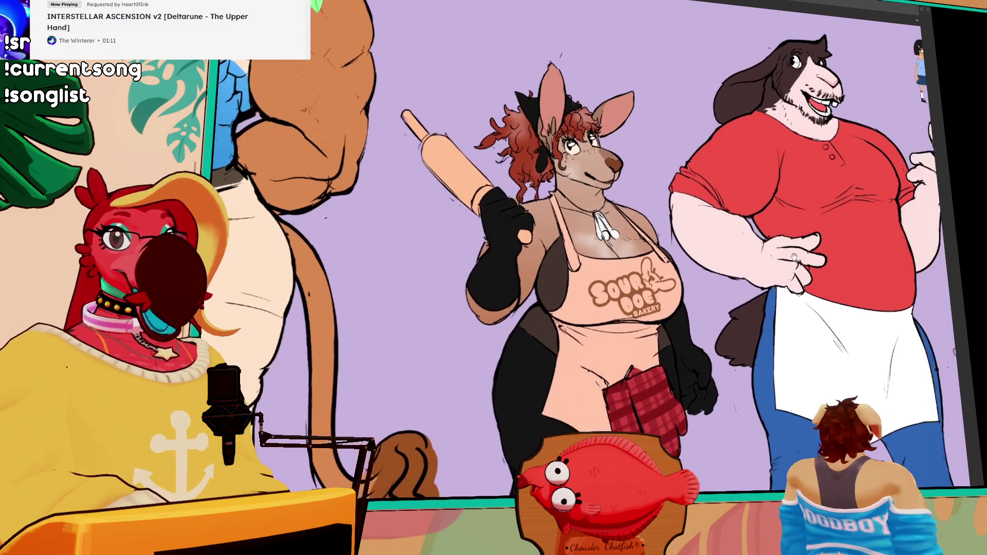
# Step: Pan over the top-right reference image and the full bodies of the horse and cheetah characters
pyautogui.moveTo(794, 257); pyautogui.dragTo(754, 252)
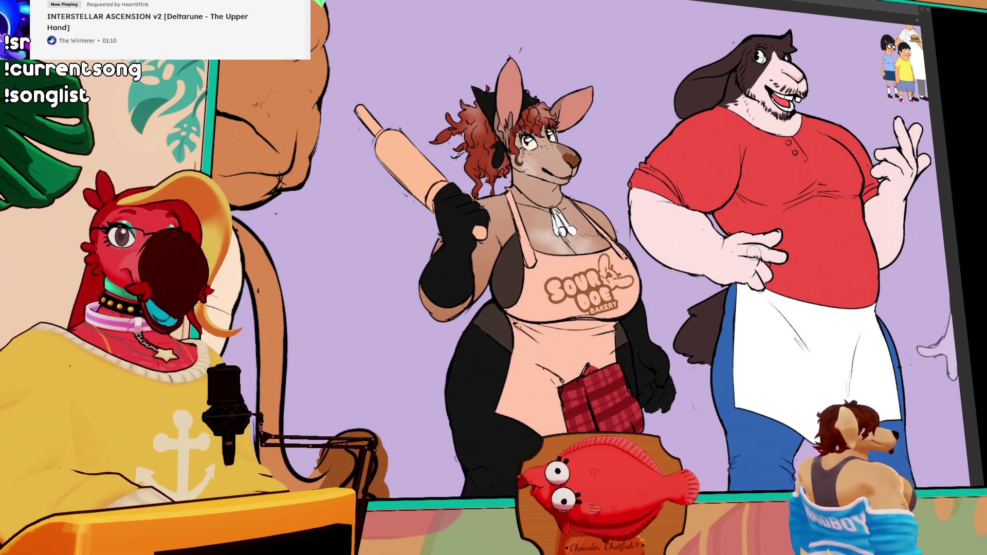
pyautogui.scroll(-10, 753, 252)
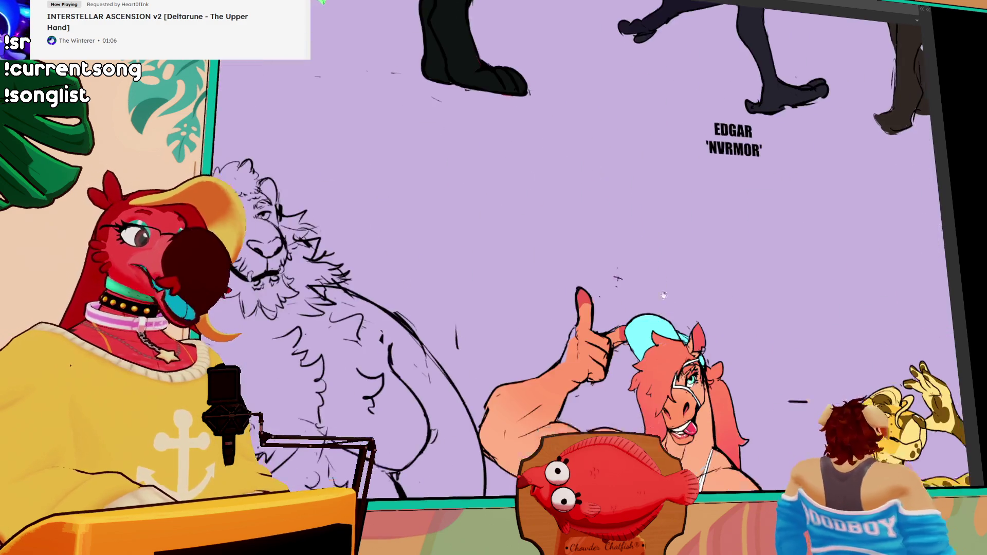
pyautogui.moveTo(663, 295); pyautogui.dragTo(572, 97)
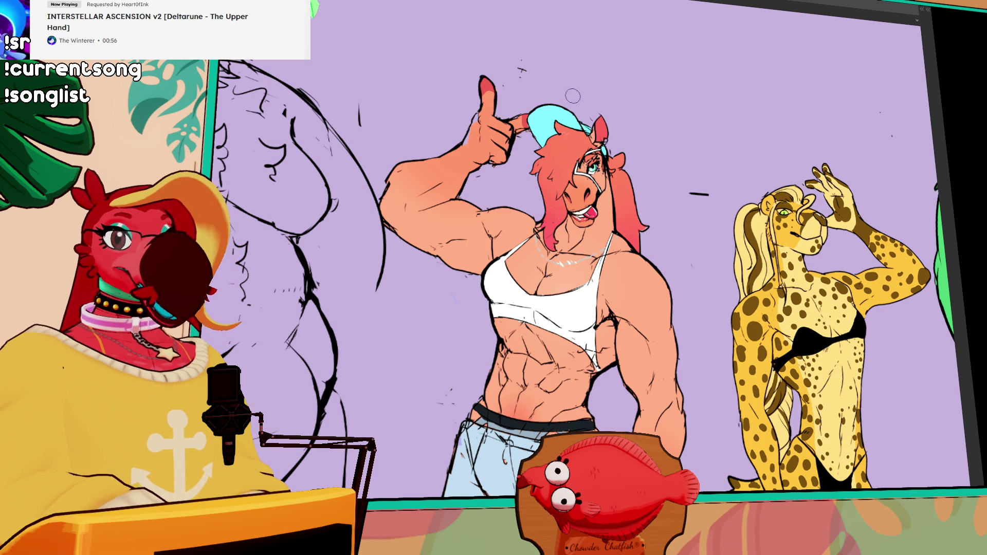
pyautogui.scroll(-3, 587, 116)
pyautogui.moveTo(811, 188)
pyautogui.mouseDown()
pyautogui.moveTo(610, 305)
pyautogui.moveTo(679, 550)
pyautogui.mouseUp()
pyautogui.moveTo(493, 433)
pyautogui.mouseDown()
pyautogui.moveTo(890, 388)
pyautogui.moveTo(867, 339)
pyautogui.mouseUp()
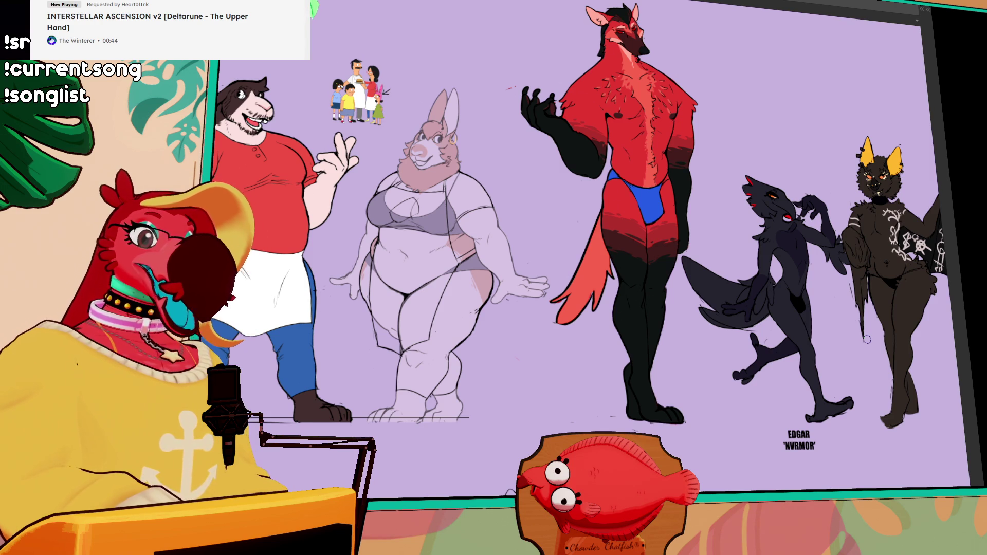
# Step: Pan left past the purple, black and bat characters, then zoom in on the red character's chest
pyautogui.moveTo(215, 381); pyautogui.dragTo(688, 381)
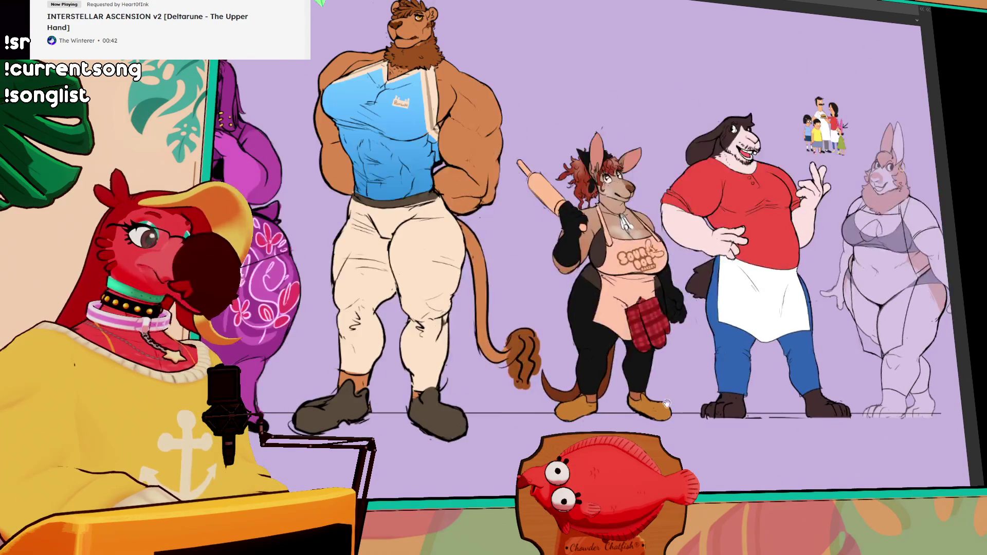
pyautogui.moveTo(461, 299)
pyautogui.mouseDown()
pyautogui.moveTo(635, 292)
pyautogui.moveTo(543, 371)
pyautogui.moveTo(587, 351)
pyautogui.moveTo(487, 367)
pyautogui.mouseUp()
pyautogui.moveTo(583, 269); pyautogui.dragTo(156, 214)
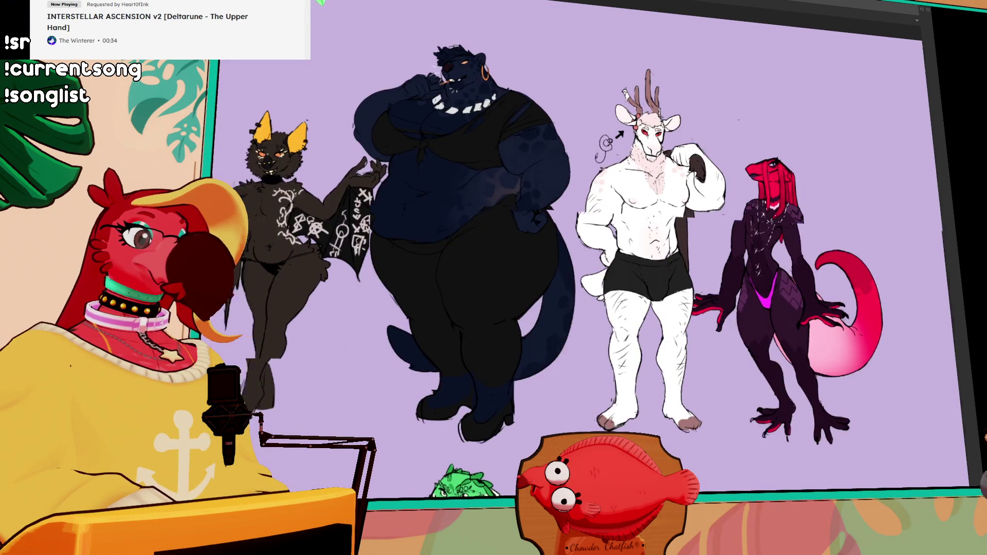
pyautogui.moveTo(257, 257); pyautogui.dragTo(874, 246)
pyautogui.scroll(5, 513, 217)
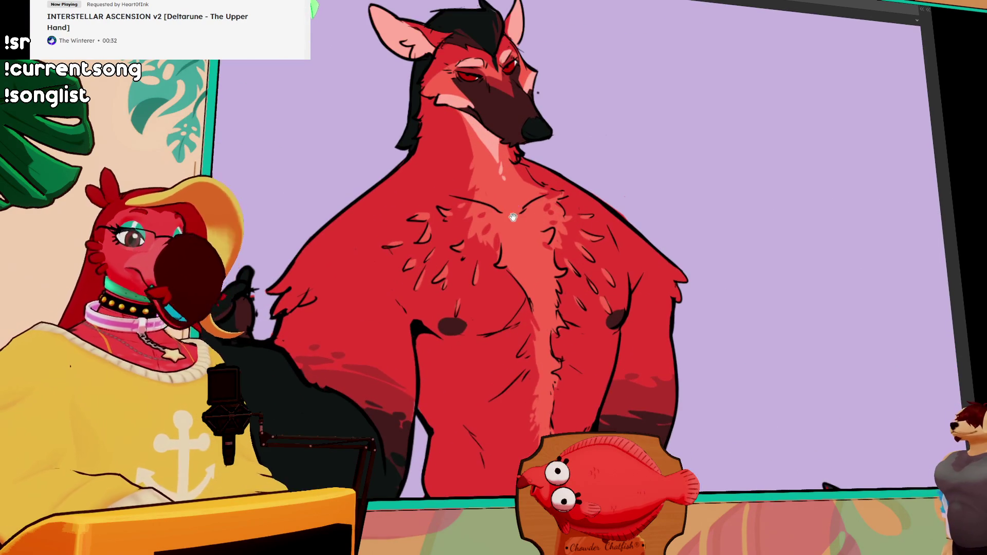
pyautogui.moveTo(513, 217); pyautogui.dragTo(565, 238)
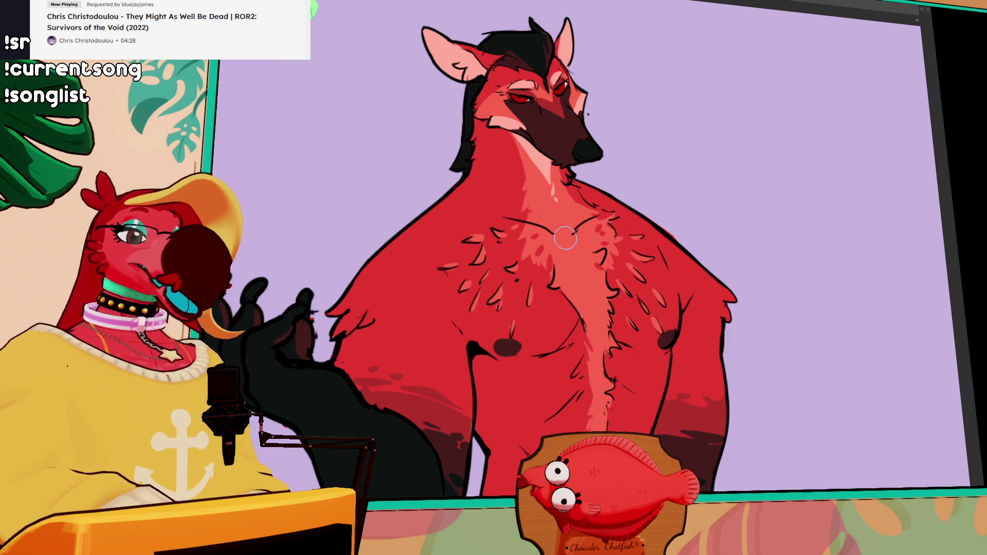
pyautogui.scroll(-5, 410, 203)
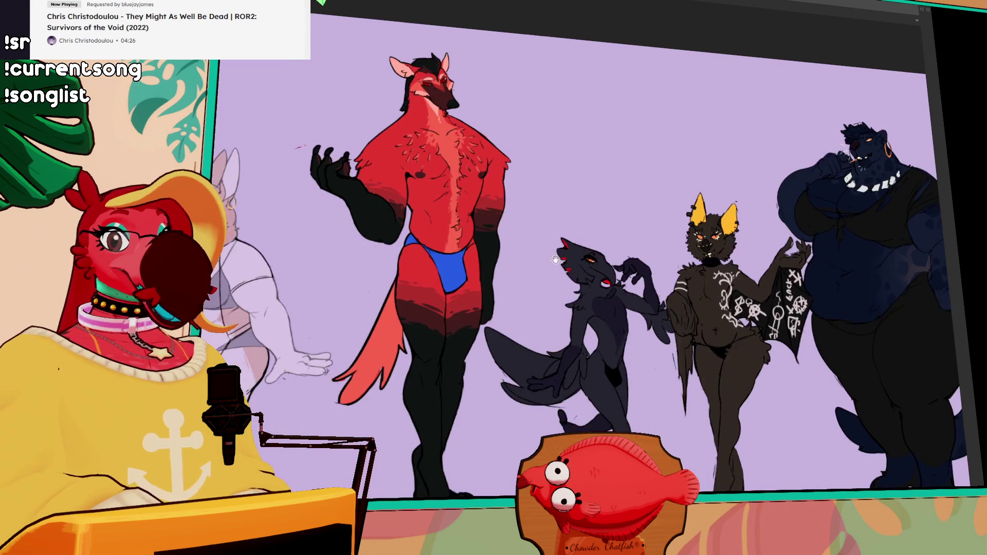
# Step: Pan to the deer and red lizard characters, then switch to the buck-toothed character's sketch document with Ctrl+Tab
pyautogui.moveTo(551, 256); pyautogui.dragTo(265, 287)
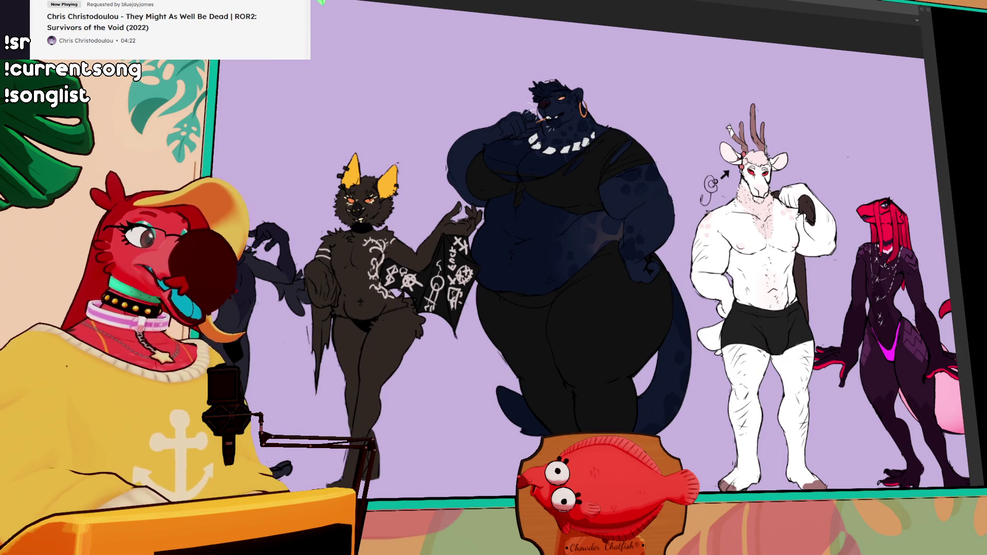
pyautogui.hotkey('ctrl', 'Tab')
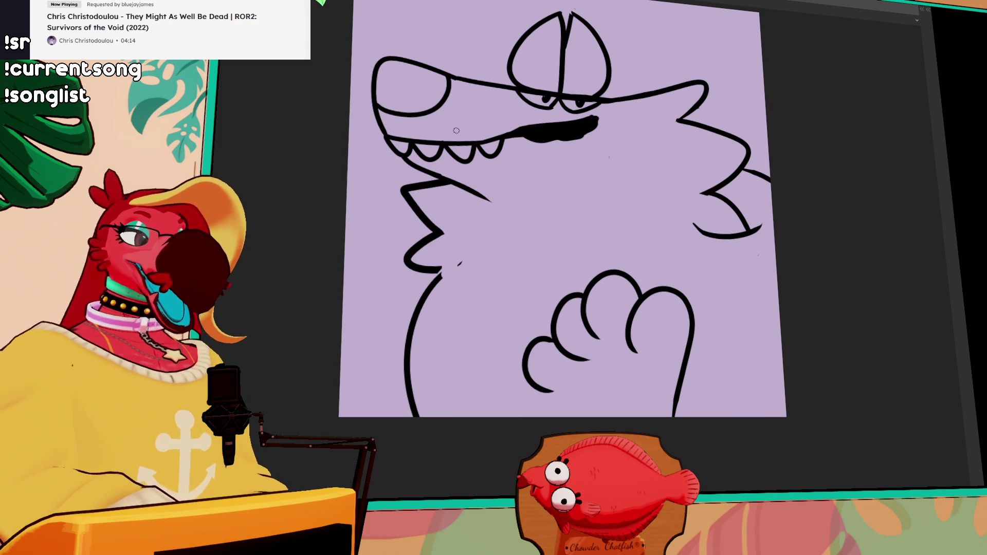
# Step: Erase the raised paw's lower-left finger curve and redraw it with the pen
pyautogui.moveTo(730, 267); pyautogui.dragTo(710, 288)
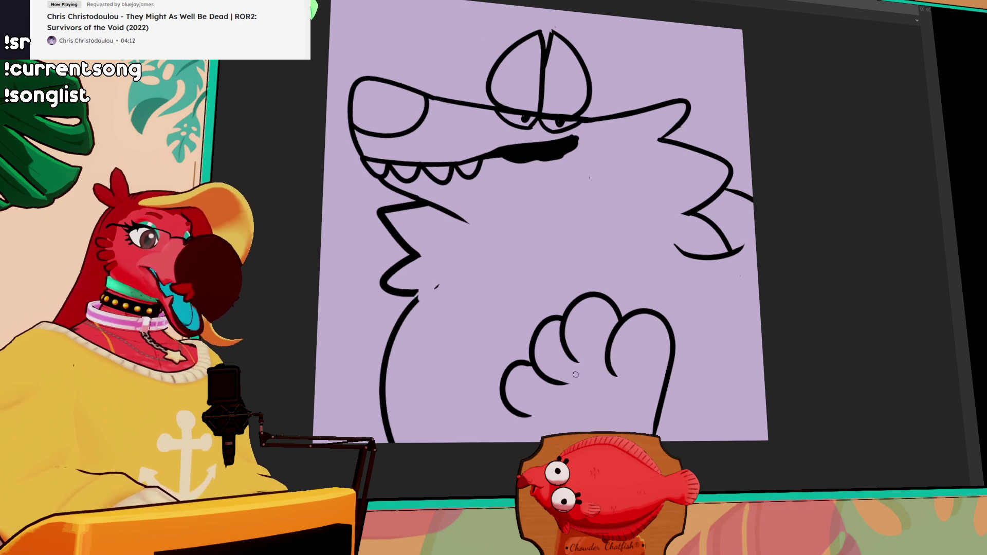
pyautogui.press('Tab')
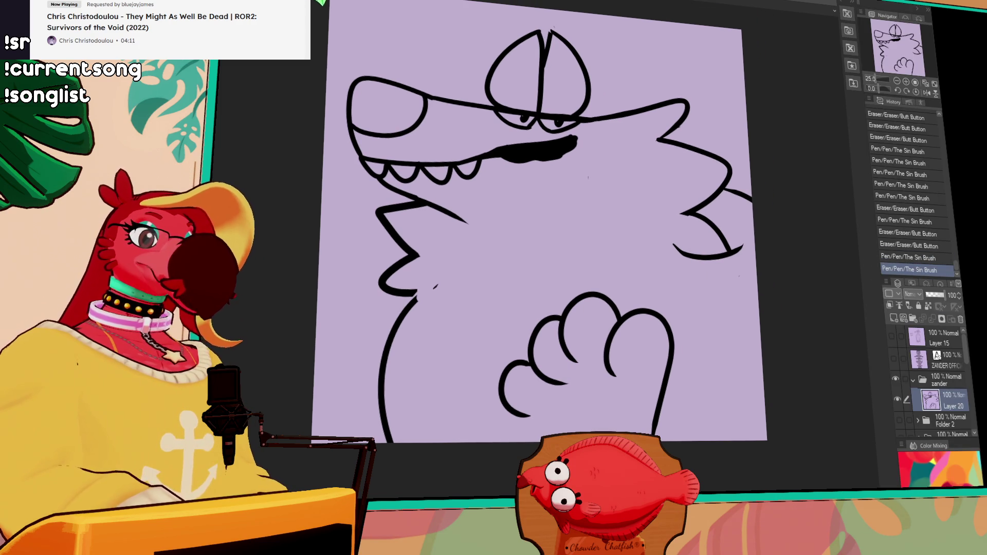
pyautogui.moveTo(532, 322); pyautogui.dragTo(530, 329)
pyautogui.moveTo(546, 362)
pyautogui.mouseDown()
pyautogui.moveTo(514, 360)
pyautogui.moveTo(517, 388)
pyautogui.moveTo(537, 390)
pyautogui.mouseUp()
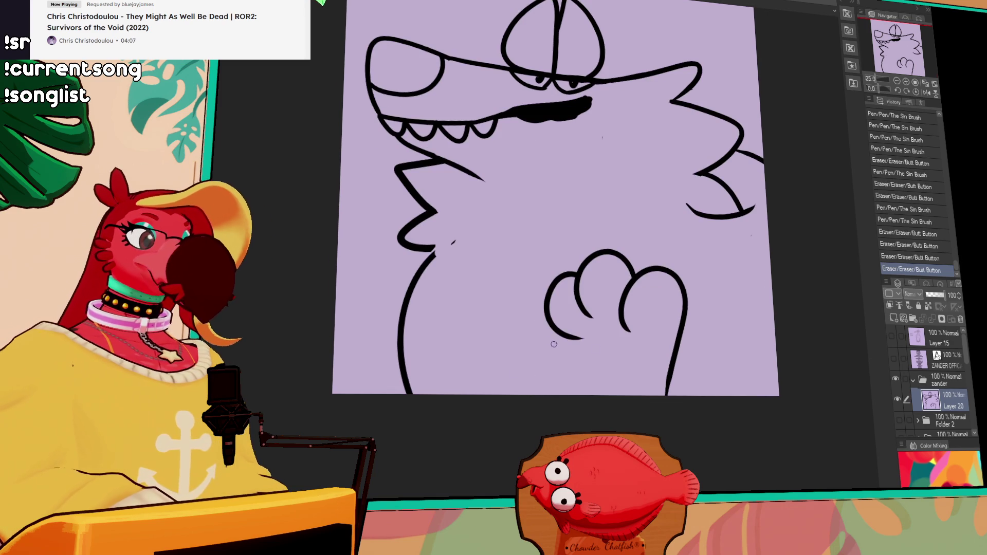
pyautogui.hotkey('ctrl', 'z')
pyautogui.moveTo(582, 335)
pyautogui.mouseDown()
pyautogui.moveTo(575, 355)
pyautogui.moveTo(532, 394)
pyautogui.mouseUp()
# Step: Toggle visibility of Layer 15's BITS OUT drawing and the zander folder, leaving both hidden
pyautogui.click(891, 335)
pyautogui.moveTo(773, 339); pyautogui.dragTo(795, 417)
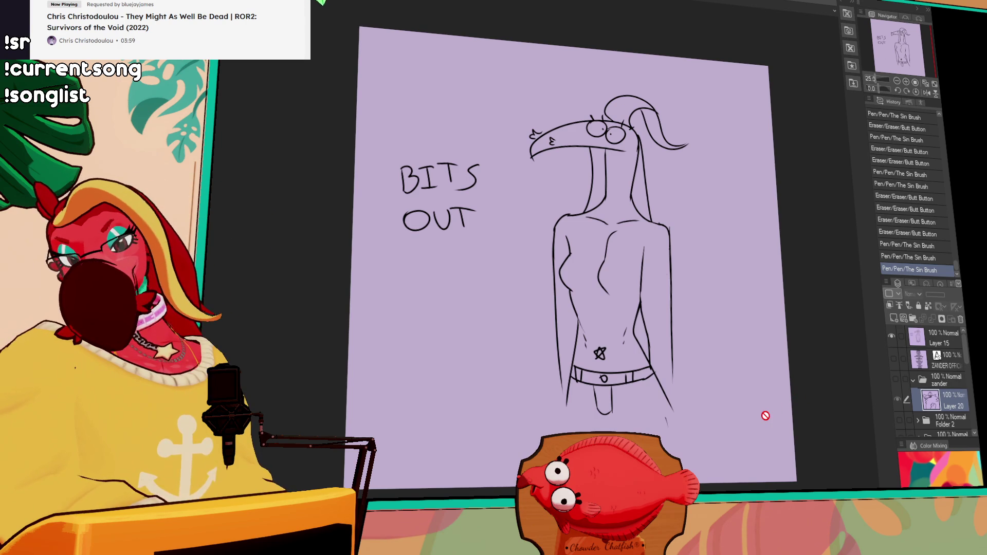
pyautogui.click(891, 335)
pyautogui.click(895, 378)
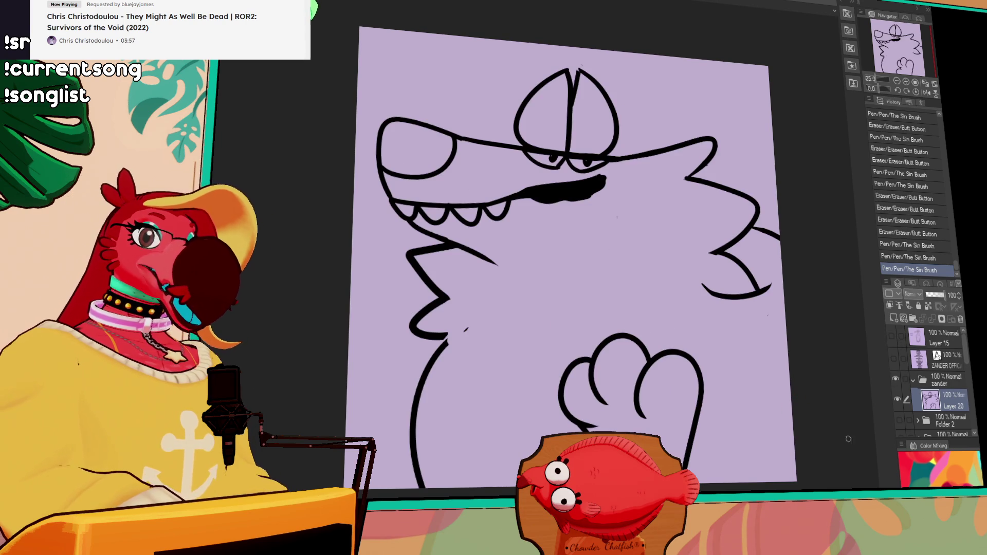
pyautogui.click(905, 378)
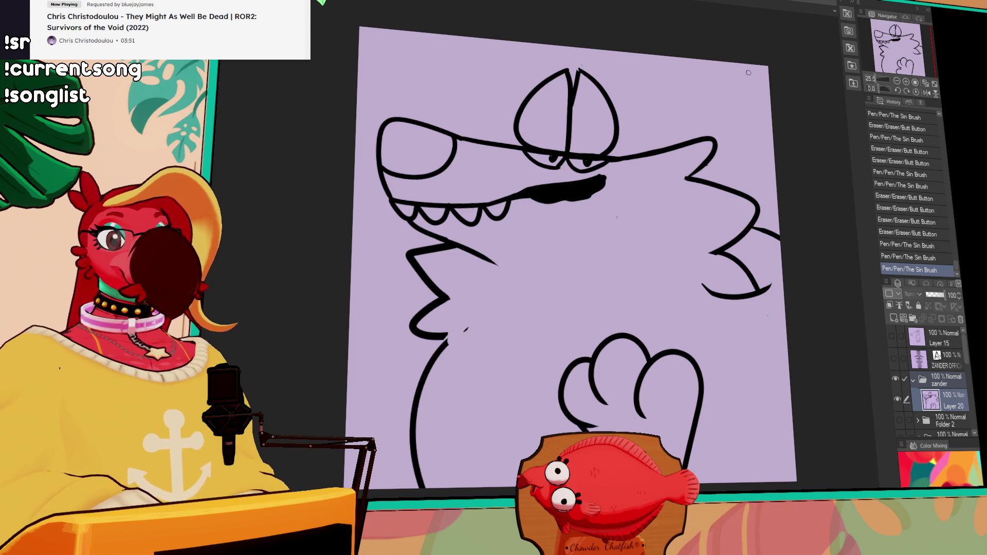
pyautogui.click(894, 379)
# Step: Preview the raptorush, LORI and medicinal bear drawings by toggling their layer visibility
pyautogui.scroll(-5, 946, 370)
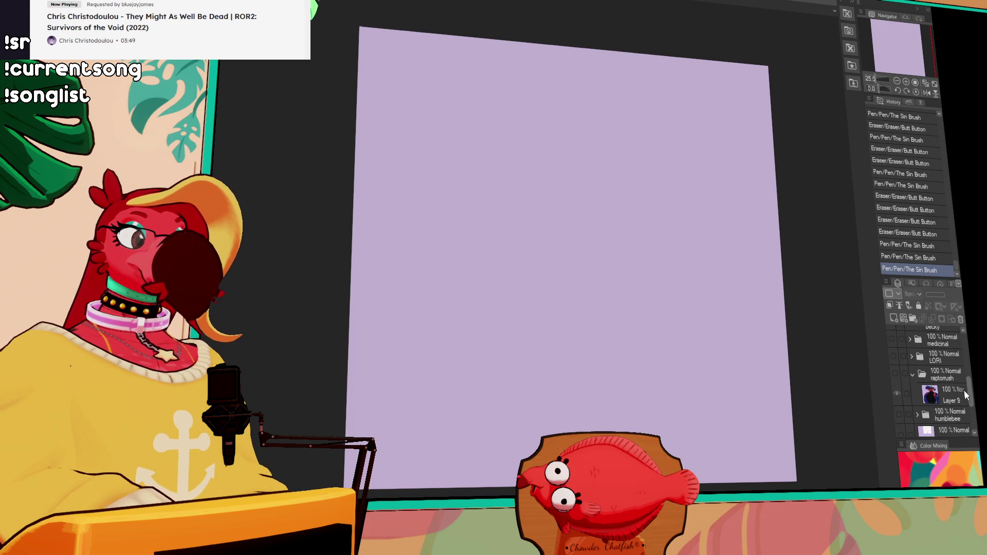
pyautogui.click(896, 374)
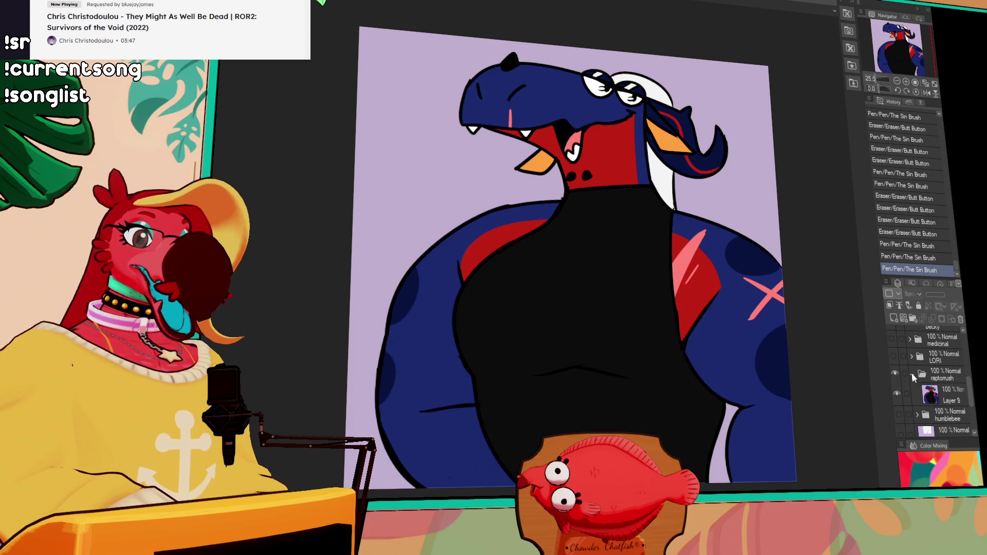
pyautogui.click(914, 374)
pyautogui.click(896, 373)
pyautogui.click(893, 356)
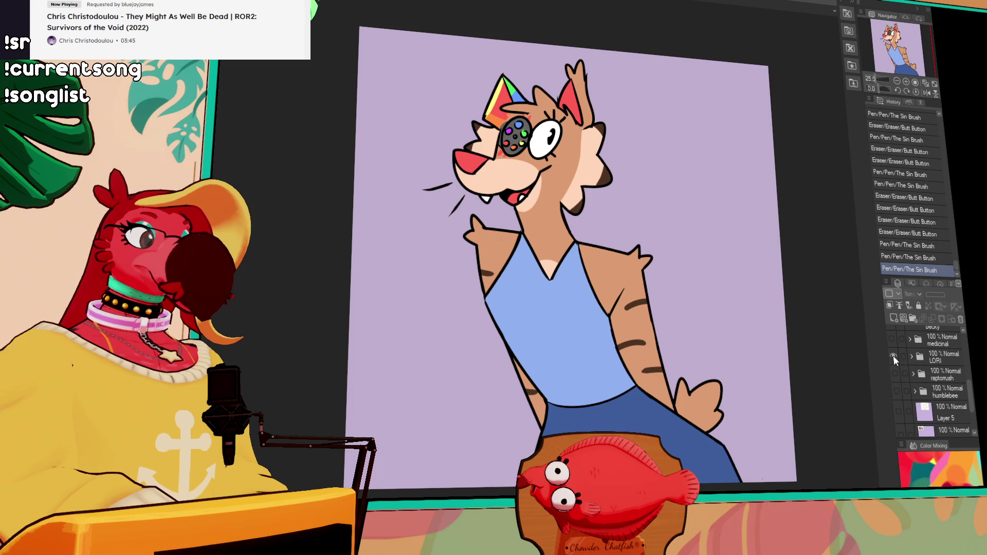
pyautogui.click(893, 356)
pyautogui.click(891, 339)
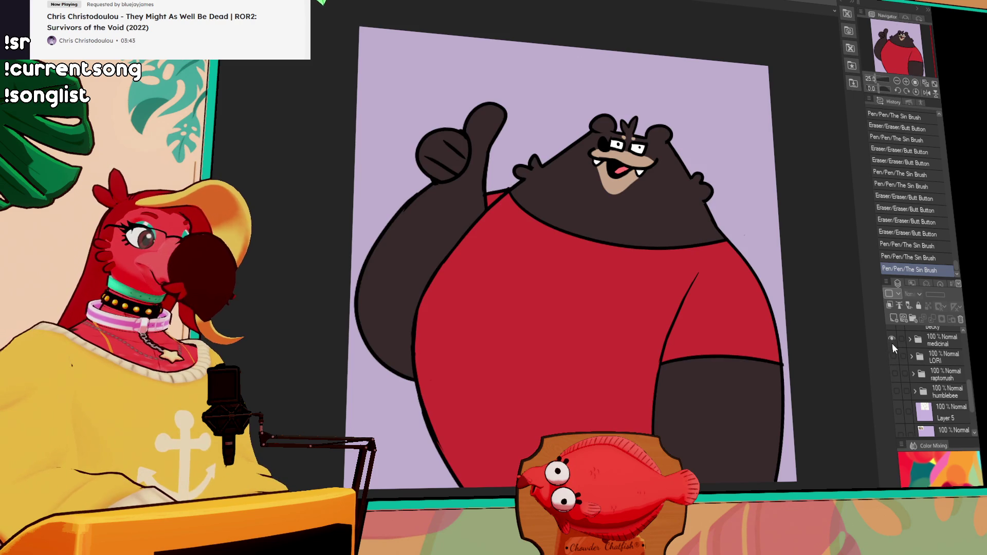
pyautogui.scroll(2, 894, 359)
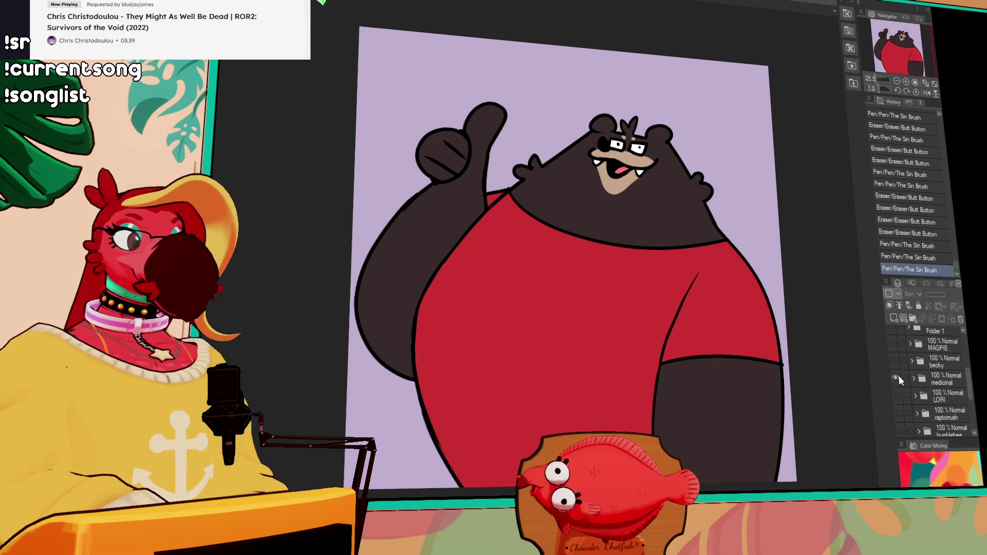
# Step: Hide the bear and becky artwork, then make the zander folder's sketch visible
pyautogui.click(895, 378)
pyautogui.click(895, 360)
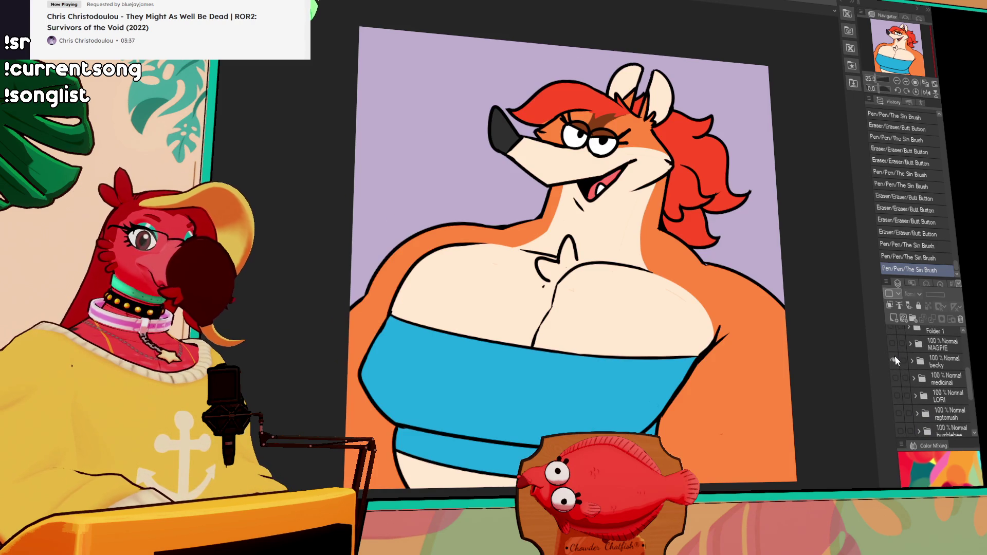
pyautogui.click(894, 360)
pyautogui.click(960, 380)
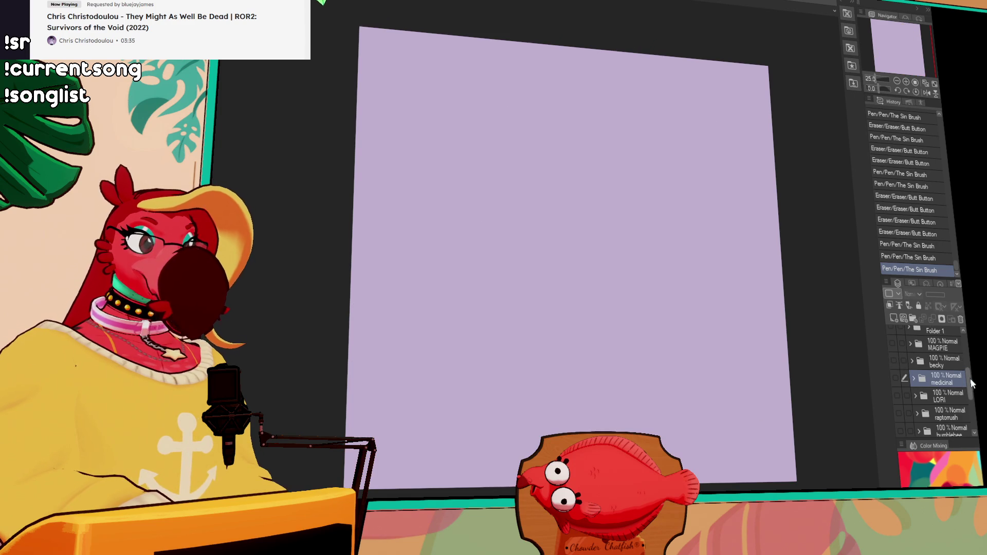
pyautogui.scroll(5, 971, 383)
pyautogui.click(895, 378)
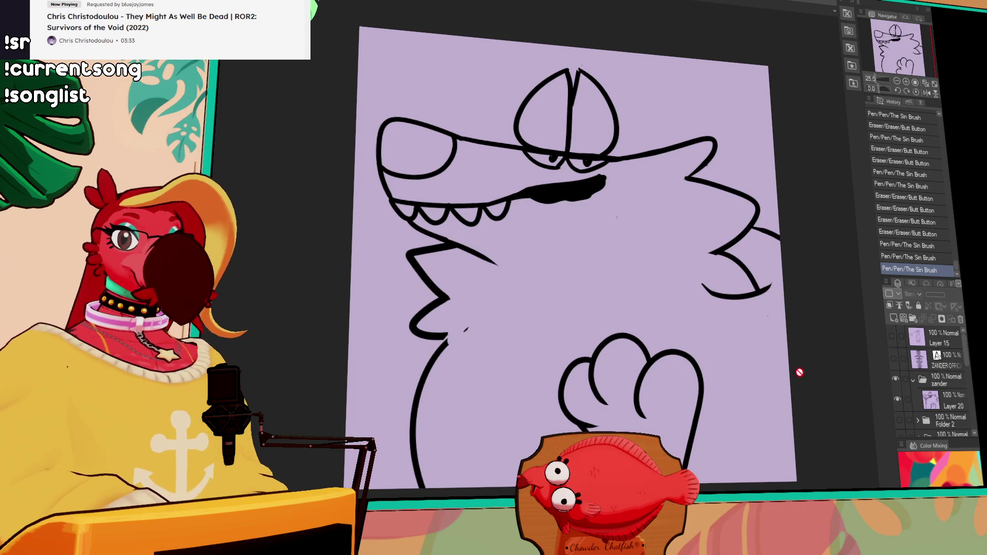
# Step: On Layer 20, erase a stray mark, redraw the left chest outline, and set it as reference layer
pyautogui.click(906, 81)
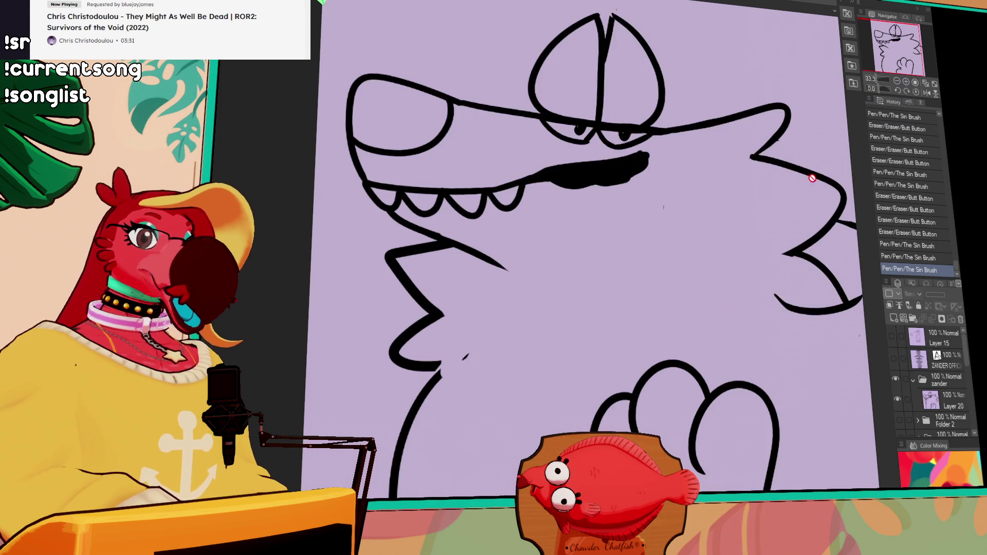
pyautogui.scroll(-1, 546, 359)
pyautogui.click(951, 401)
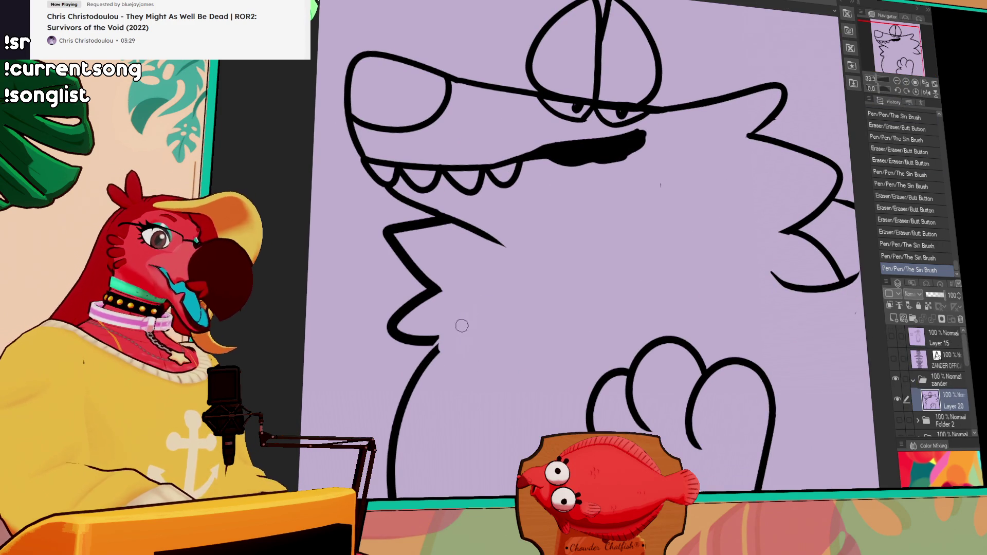
pyautogui.click(468, 316)
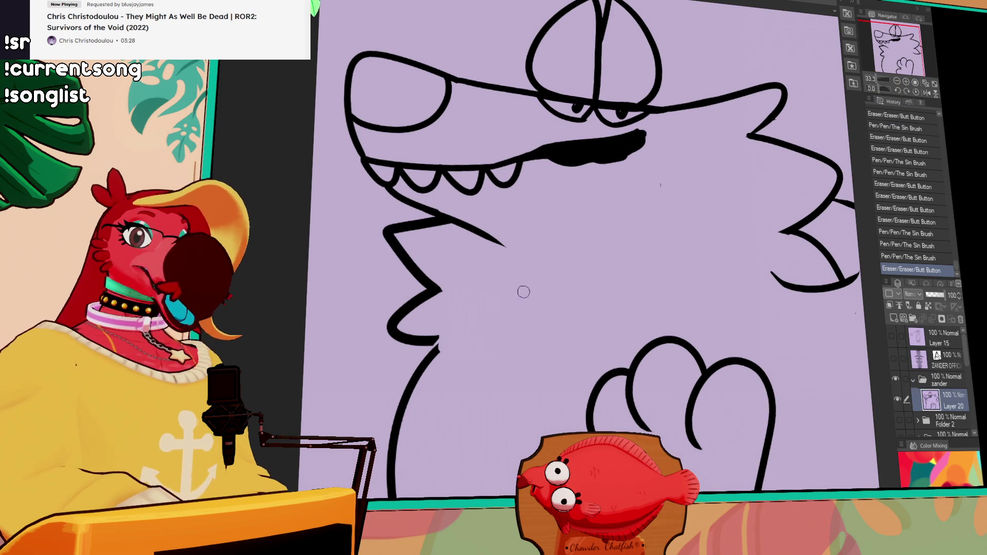
pyautogui.click(436, 353)
pyautogui.moveTo(436, 353); pyautogui.dragTo(407, 404)
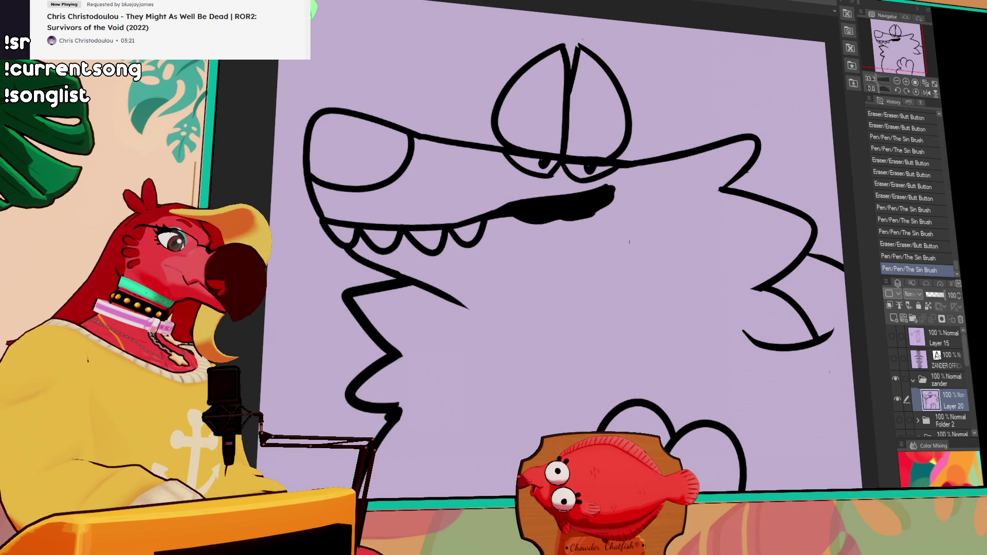
pyautogui.click(896, 82)
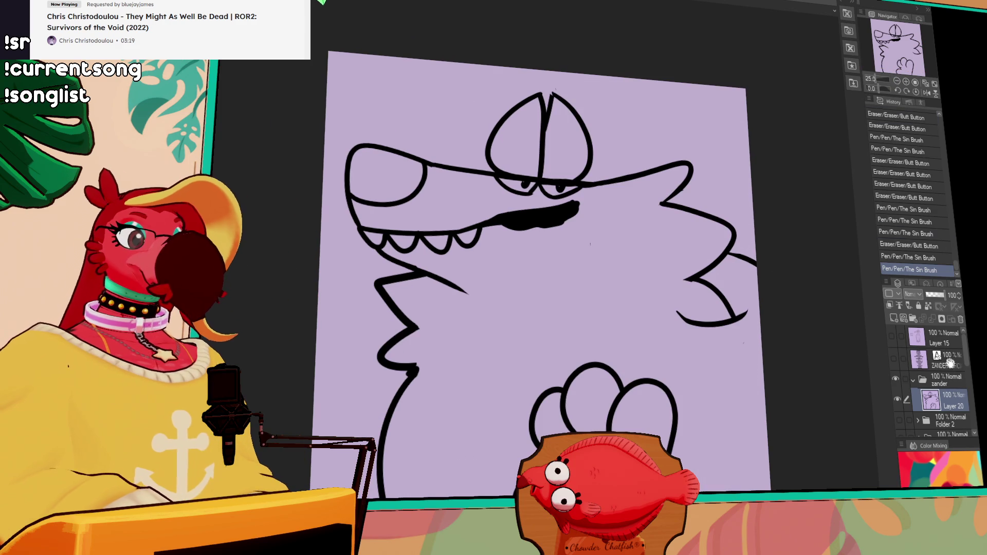
pyautogui.click(900, 306)
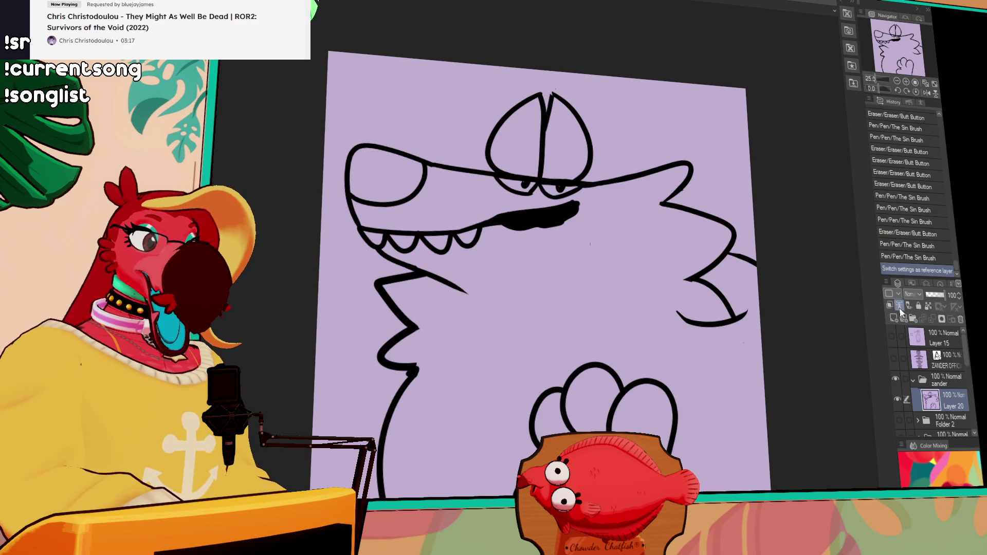
# Step: Add a new raster layer, Layer 21, and move it beneath the Layer 20 line art
pyautogui.click(894, 318)
pyautogui.moveTo(804, 405); pyautogui.dragTo(804, 381)
pyautogui.moveTo(949, 405); pyautogui.dragTo(941, 429)
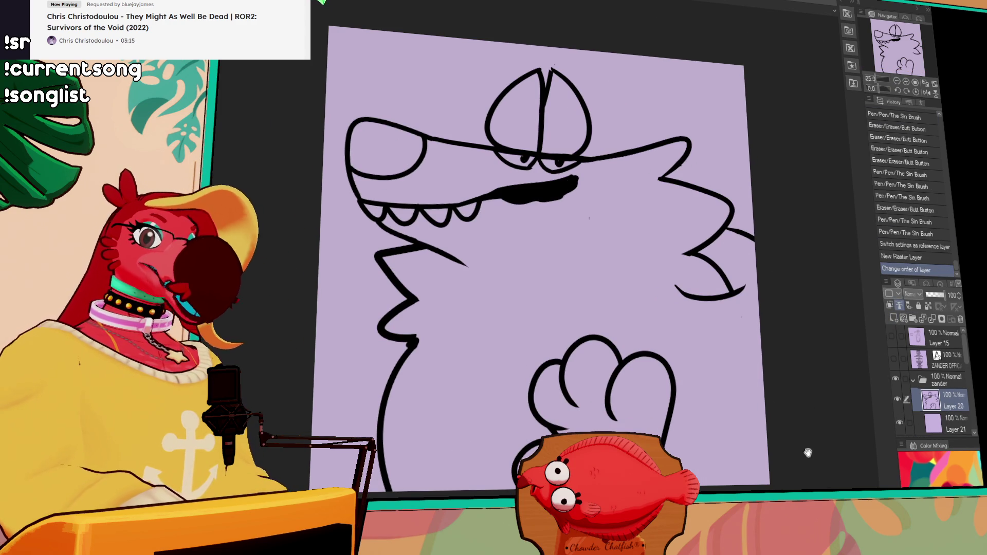
pyautogui.moveTo(807, 452); pyautogui.dragTo(771, 389)
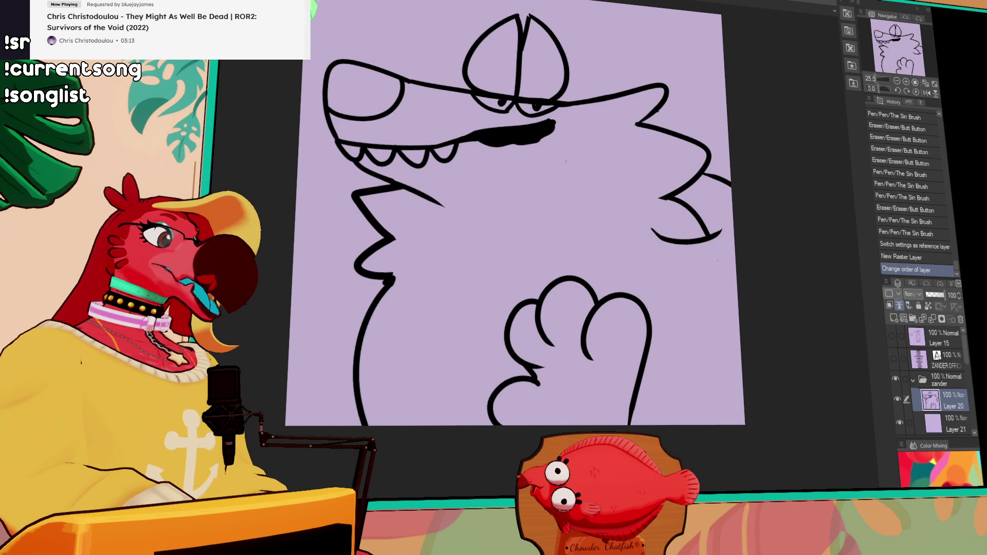
# Step: Lasso-fill the creature's body flat dark brown under the line art, then switch to the CHAITALONSNEW document
pyautogui.moveTo(713, 124)
pyautogui.mouseDown()
pyautogui.moveTo(720, 463)
pyautogui.moveTo(285, 165)
pyautogui.mouseUp()
pyautogui.moveTo(821, 175); pyautogui.dragTo(812, 206)
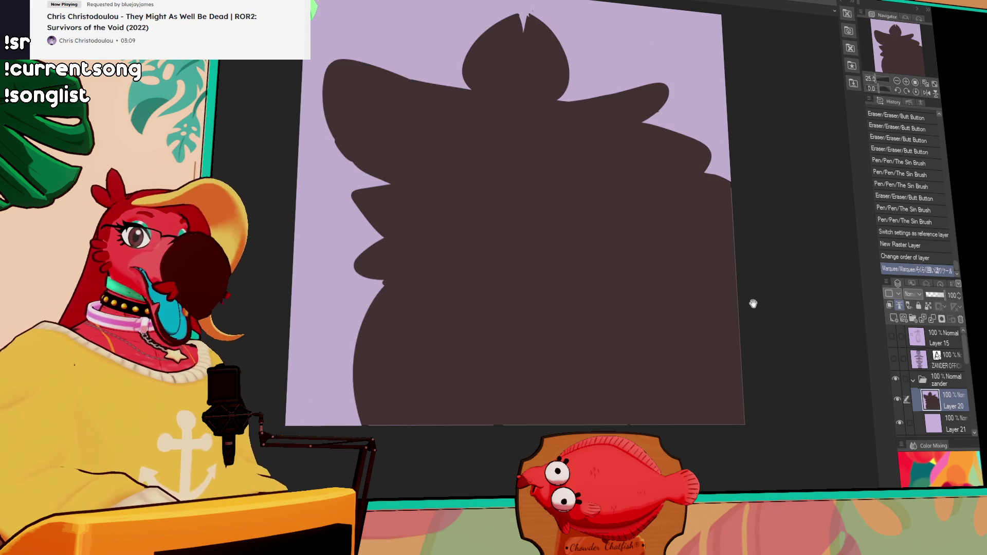
pyautogui.hotkey('ctrl', 'z')
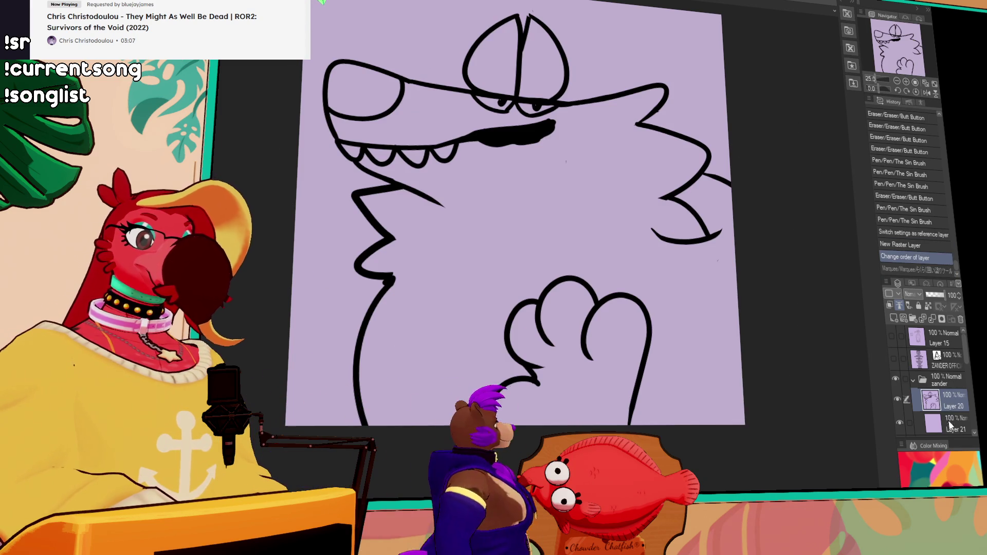
pyautogui.moveTo(643, 8); pyautogui.dragTo(688, 40)
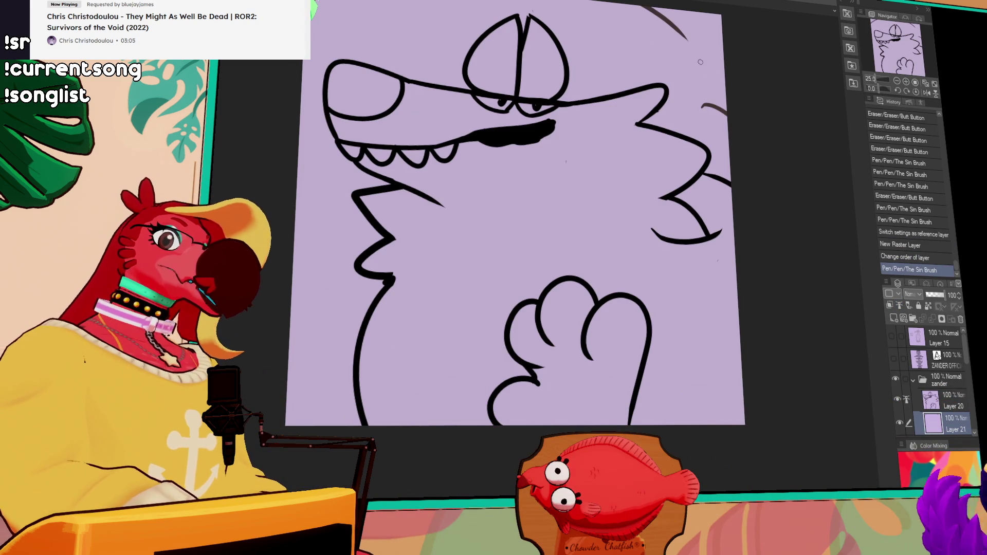
pyautogui.hotkey('ctrl', 'z')
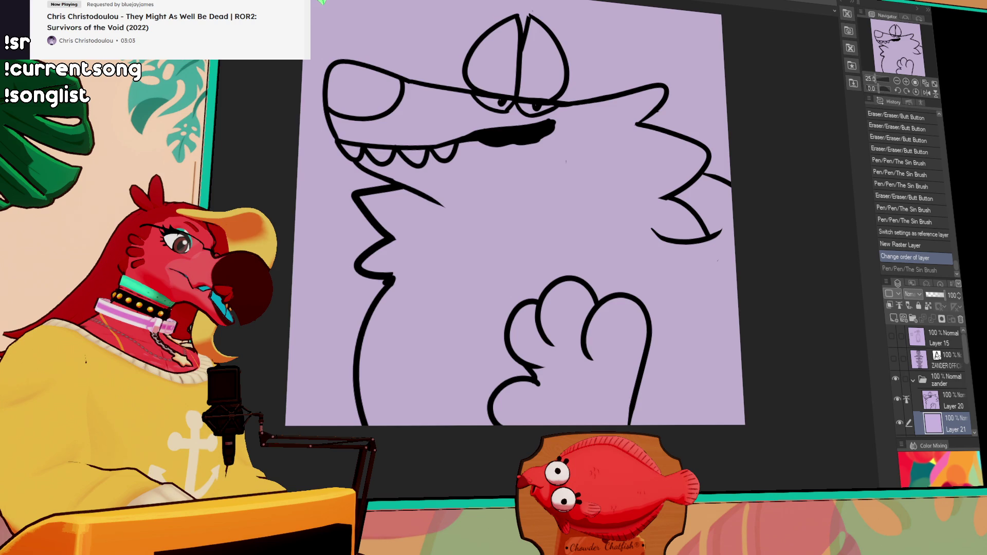
pyautogui.moveTo(471, 4)
pyautogui.mouseDown()
pyautogui.moveTo(777, 431)
pyautogui.moveTo(273, 380)
pyautogui.mouseUp()
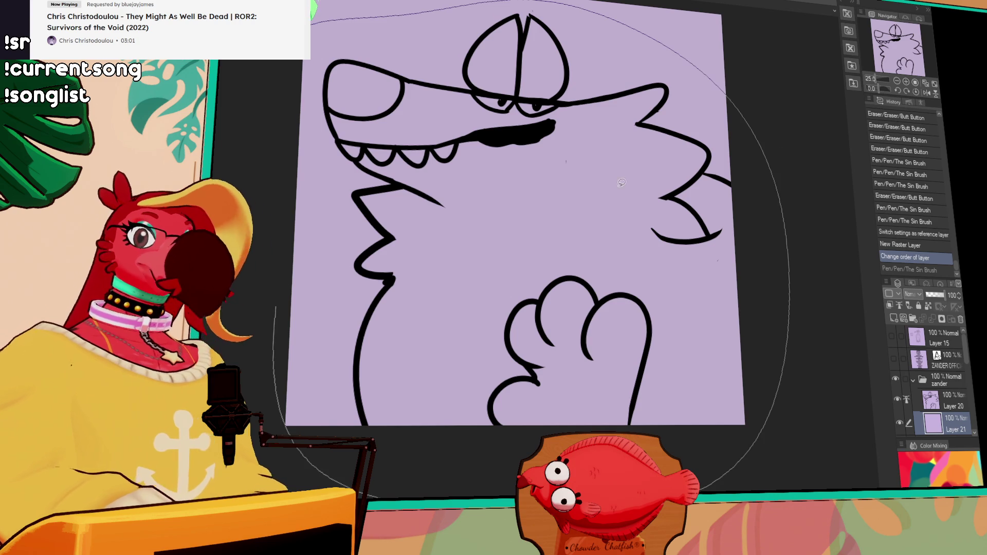
pyautogui.moveTo(720, 154); pyautogui.dragTo(715, 174)
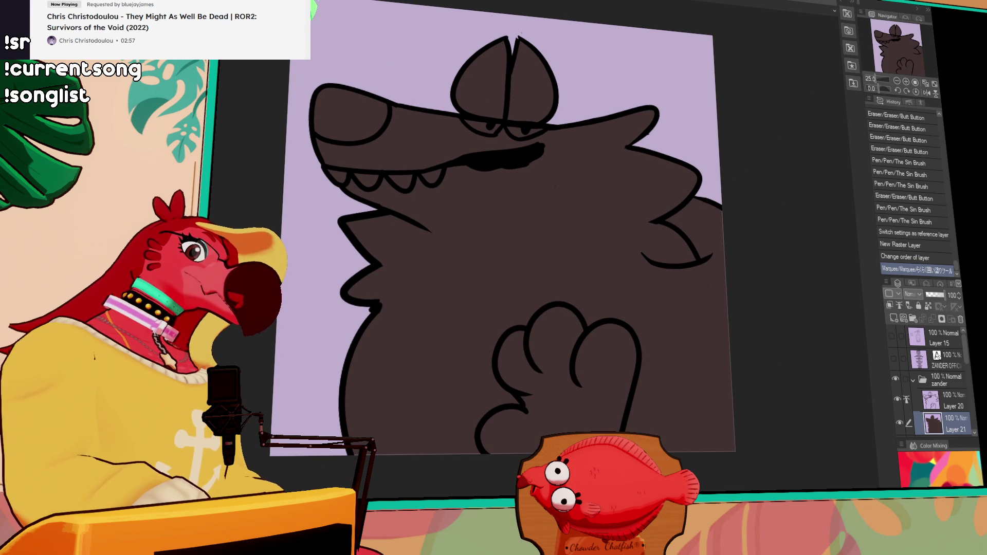
pyautogui.click(897, 400)
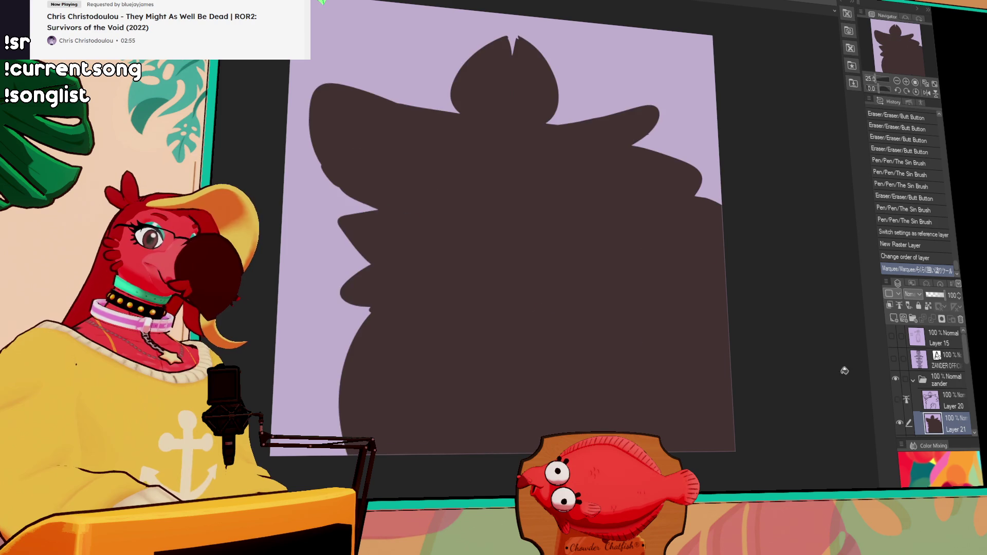
pyautogui.click(896, 399)
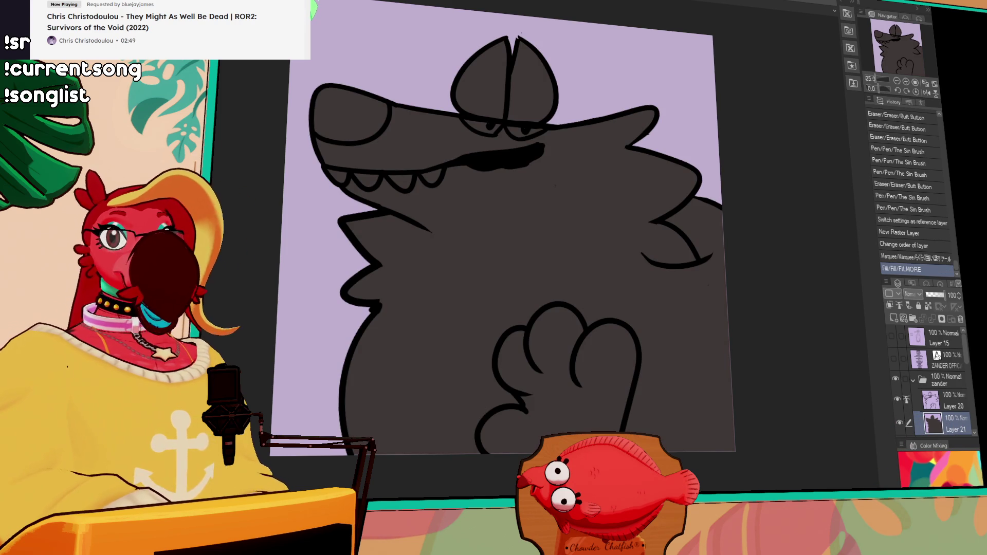
pyautogui.hotkey('ctrl', 'Tab')
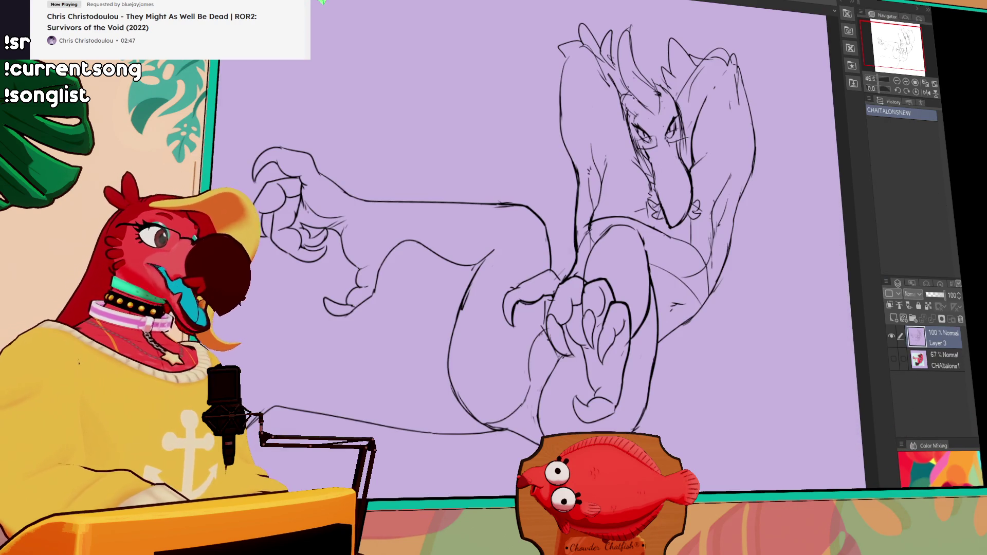
# Step: In the merch mockup file, look over the T-shirt, cap, hoodie and red pants
pyautogui.hotkey('ctrl', 'Tab')
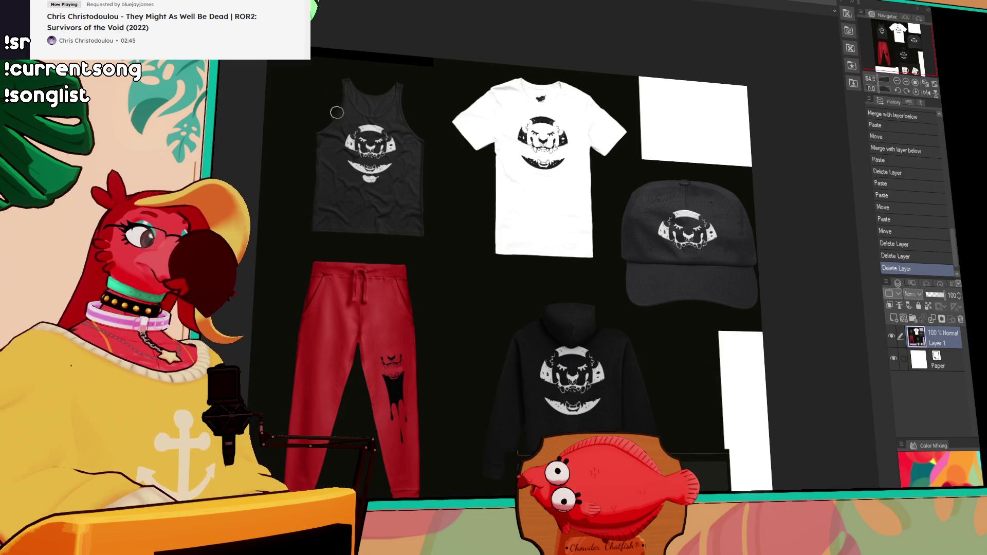
pyautogui.scroll(2, 382, 116)
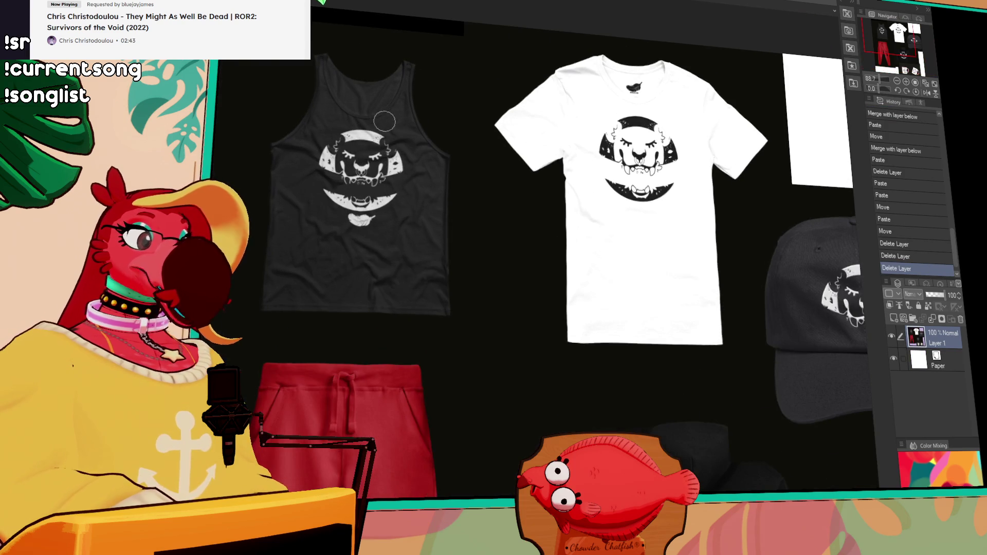
pyautogui.scroll(1, 376, 123)
pyautogui.moveTo(692, 221); pyautogui.dragTo(407, 211)
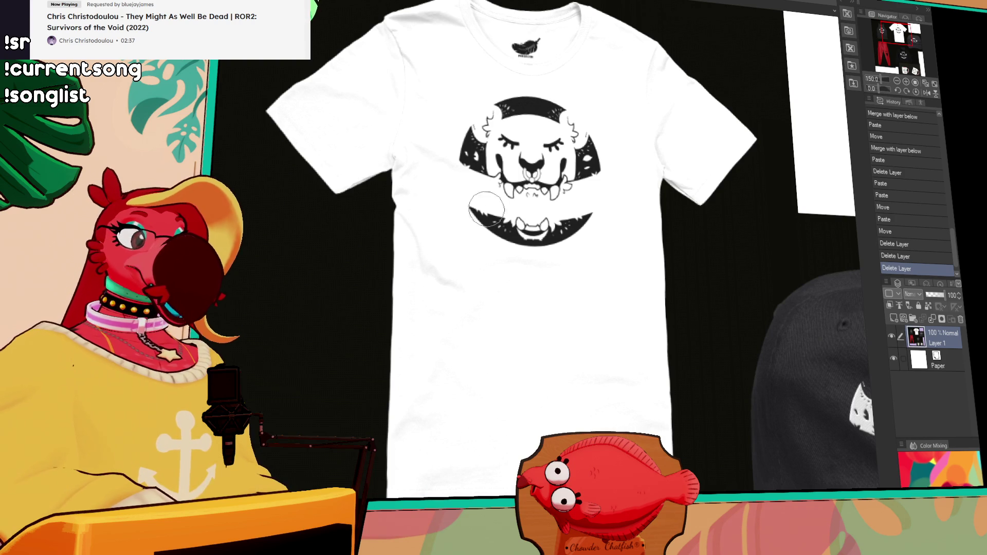
pyautogui.moveTo(602, 223)
pyautogui.mouseDown()
pyautogui.moveTo(570, 222)
pyautogui.moveTo(447, 154)
pyautogui.moveTo(535, 226)
pyautogui.moveTo(507, 288)
pyautogui.moveTo(491, 254)
pyautogui.mouseUp()
pyautogui.moveTo(481, 335)
pyautogui.mouseDown()
pyautogui.moveTo(490, 158)
pyautogui.moveTo(586, 92)
pyautogui.mouseUp()
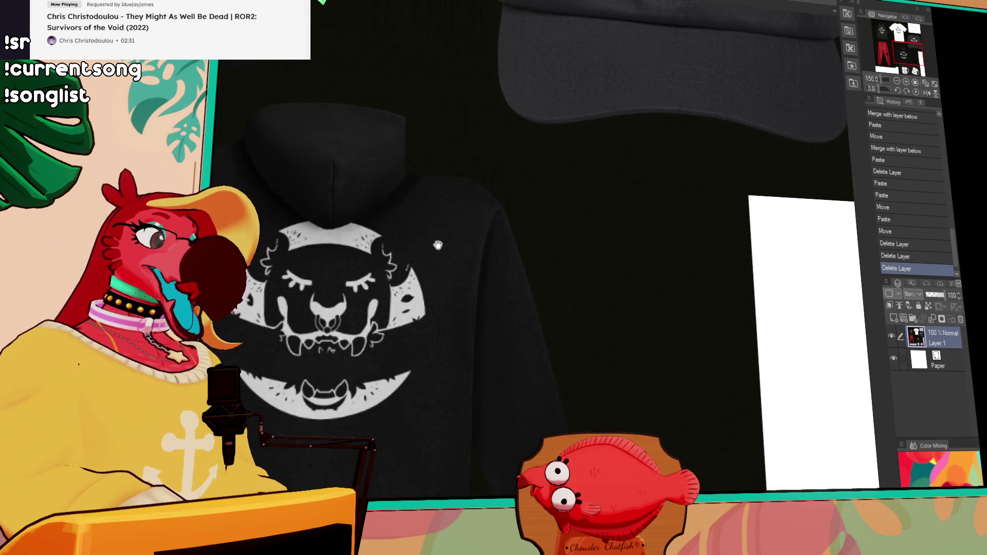
pyautogui.moveTo(439, 245); pyautogui.dragTo(455, 222)
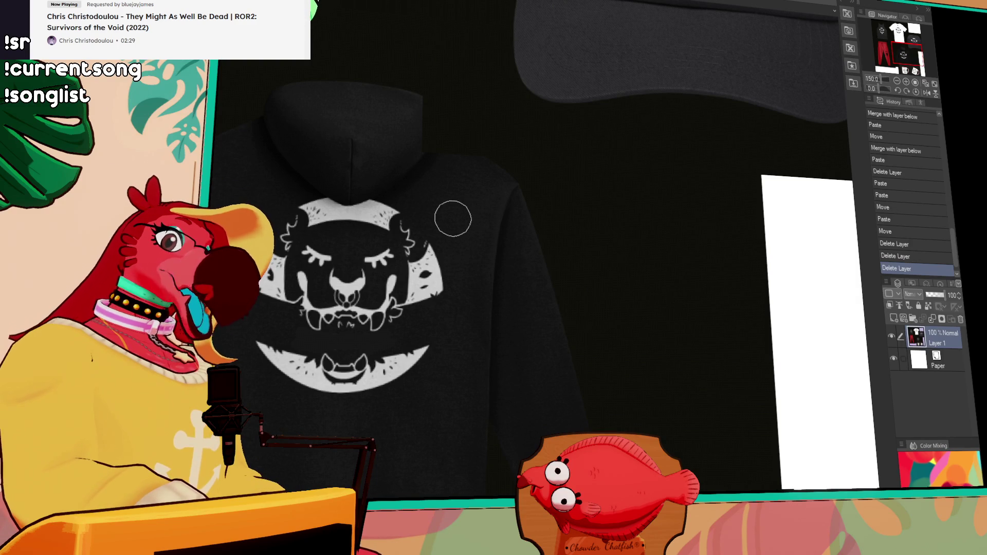
pyautogui.scroll(-2, 452, 218)
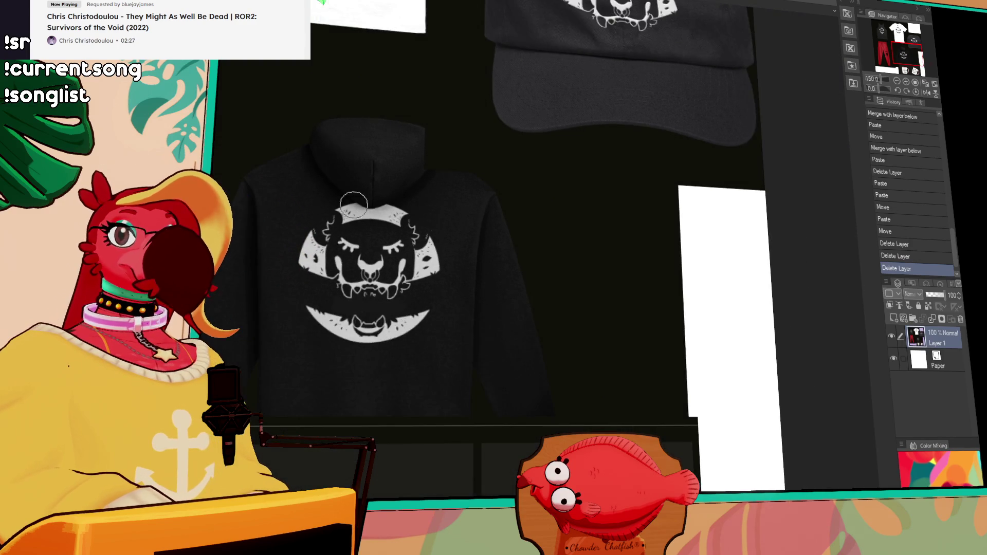
pyautogui.moveTo(371, 236); pyautogui.dragTo(717, 248)
# Step: Browse the mugs, hoodie graphic and black tank top, undoing an accidental brush dab
pyautogui.scroll(3, 518, 323)
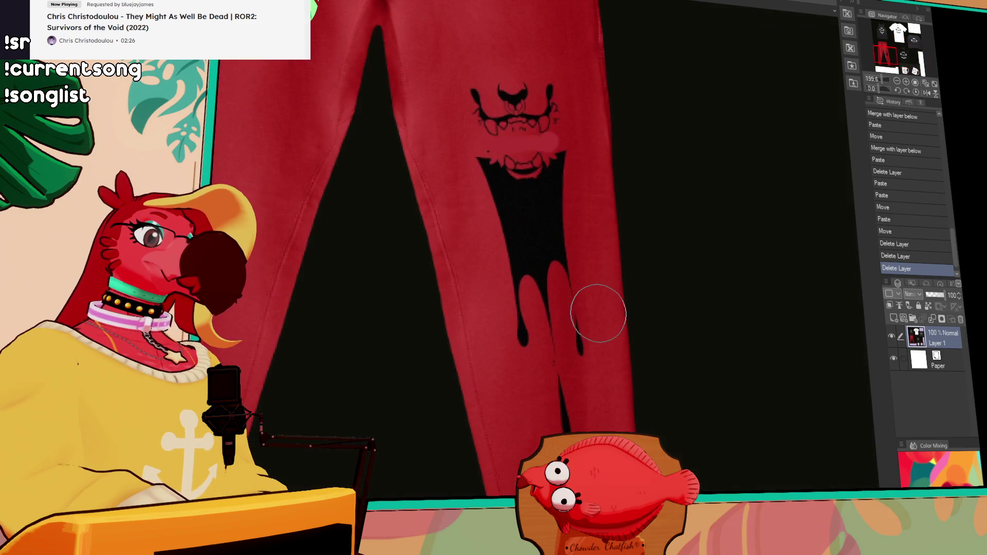
pyautogui.scroll(-4, 596, 313)
pyautogui.moveTo(597, 313)
pyautogui.mouseDown()
pyautogui.moveTo(462, 108)
pyautogui.moveTo(393, 83)
pyautogui.mouseUp()
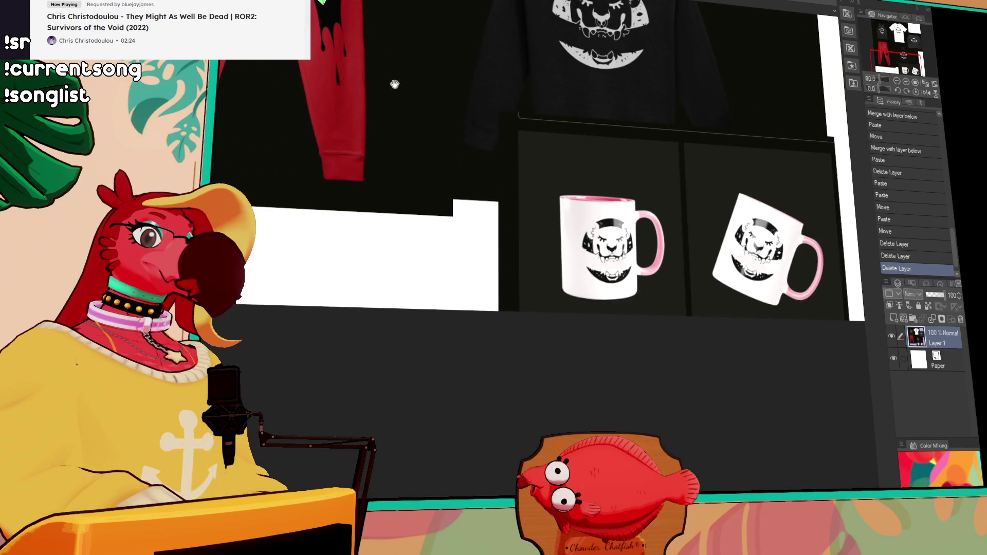
pyautogui.scroll(1, 441, 164)
pyautogui.scroll(3, 441, 163)
pyautogui.moveTo(514, 205); pyautogui.dragTo(272, 178)
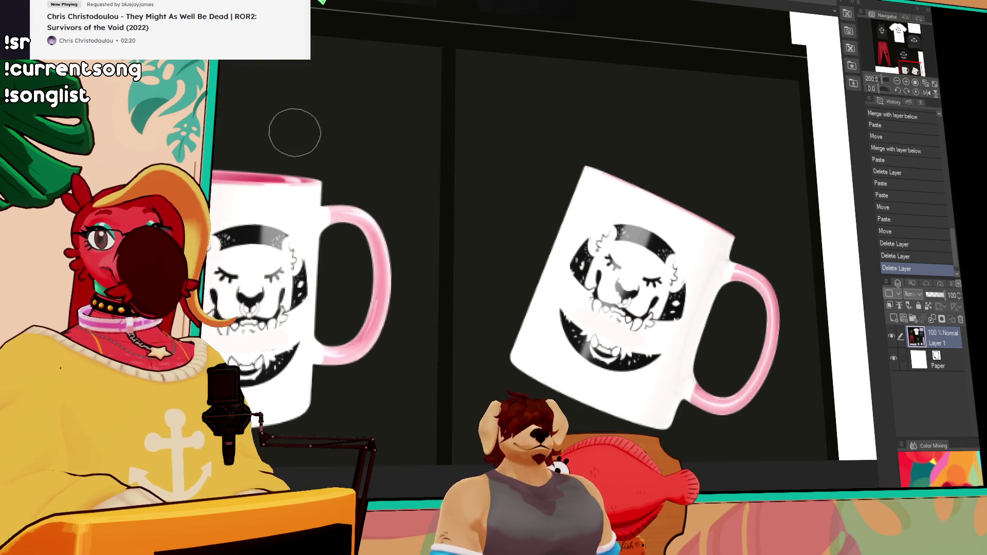
pyautogui.click(334, 73)
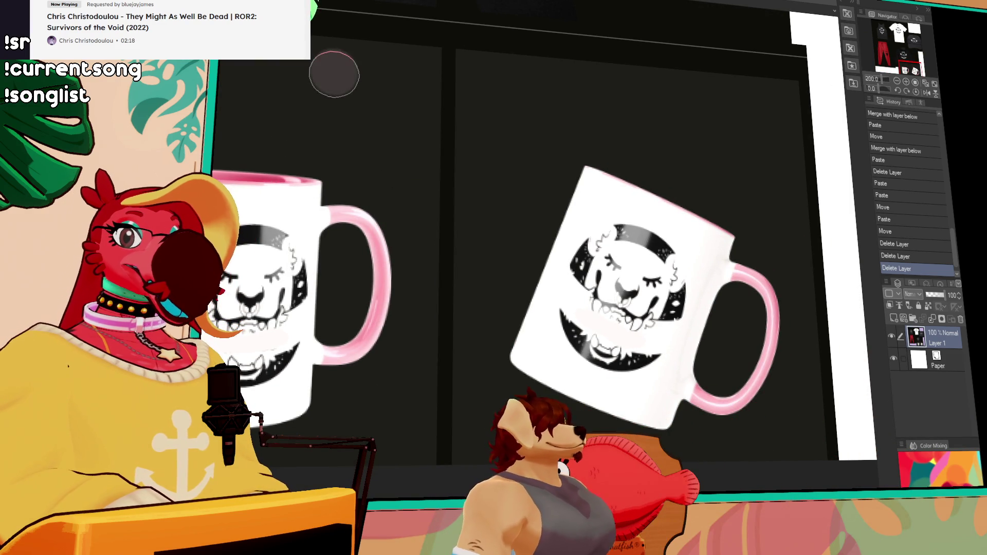
pyautogui.hotkey('ctrl', 'z')
pyautogui.moveTo(341, 73)
pyautogui.mouseDown()
pyautogui.moveTo(383, 373)
pyautogui.moveTo(463, 326)
pyautogui.mouseUp()
pyautogui.scroll(-3, 384, 373)
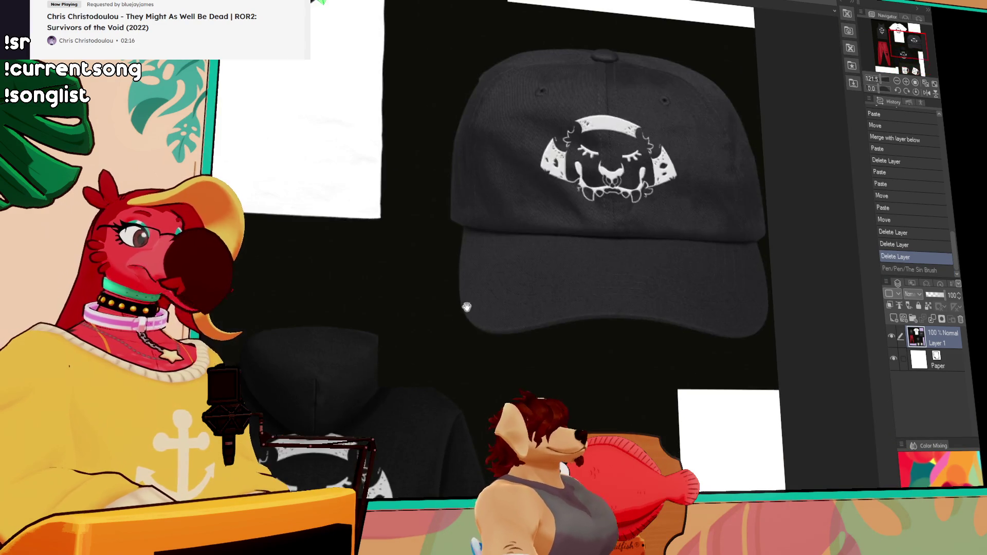
pyautogui.moveTo(415, 385); pyautogui.dragTo(847, 401)
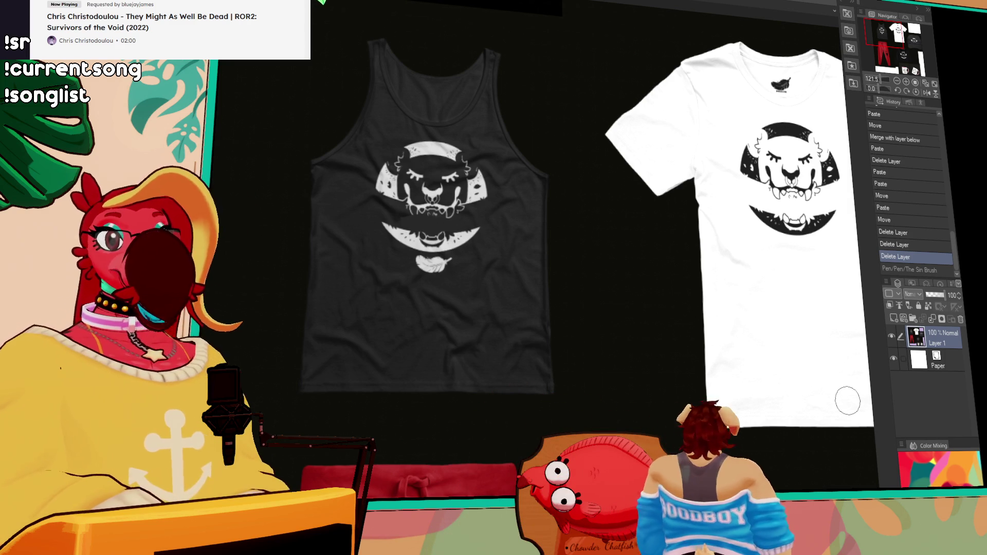
pyautogui.scroll(-3, 857, 314)
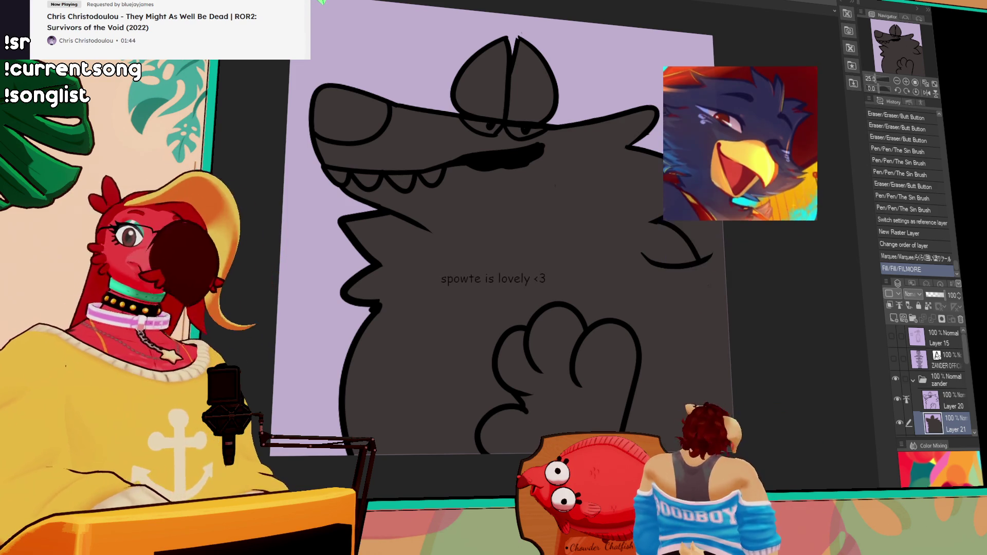
# Step: Draw the red cheek stroke of the chest marking, redoing it until it fits
pyautogui.moveTo(555, 153)
pyautogui.mouseDown()
pyautogui.moveTo(634, 199)
pyautogui.moveTo(578, 224)
pyautogui.moveTo(646, 259)
pyautogui.moveTo(568, 274)
pyautogui.mouseUp()
pyautogui.hotkey('ctrl', 'z')
pyautogui.hotkey('ctrl', 'z')
pyautogui.hotkey('ctrl', 'z')
pyautogui.moveTo(646, 260); pyautogui.dragTo(568, 274)
pyautogui.hotkey('ctrl', 'z')
pyautogui.hotkey('ctrl', 'z')
pyautogui.moveTo(646, 260); pyautogui.dragTo(558, 272)
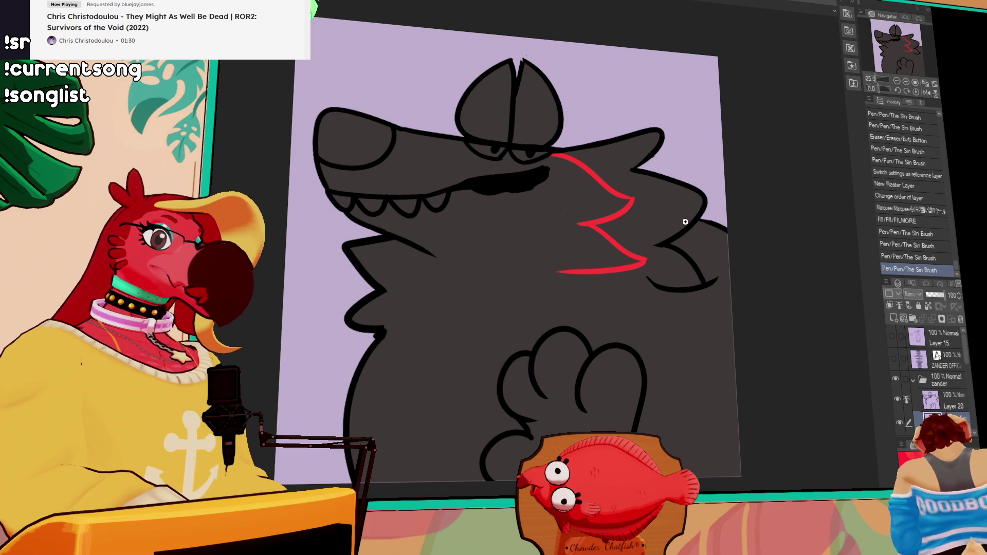
pyautogui.hotkey('ctrl', 'z')
# Step: Extend the red outline down past the paw, add the neck's left edge, and fill the chest red
pyautogui.moveTo(592, 271)
pyautogui.mouseDown()
pyautogui.moveTo(683, 321)
pyautogui.moveTo(647, 408)
pyautogui.mouseUp()
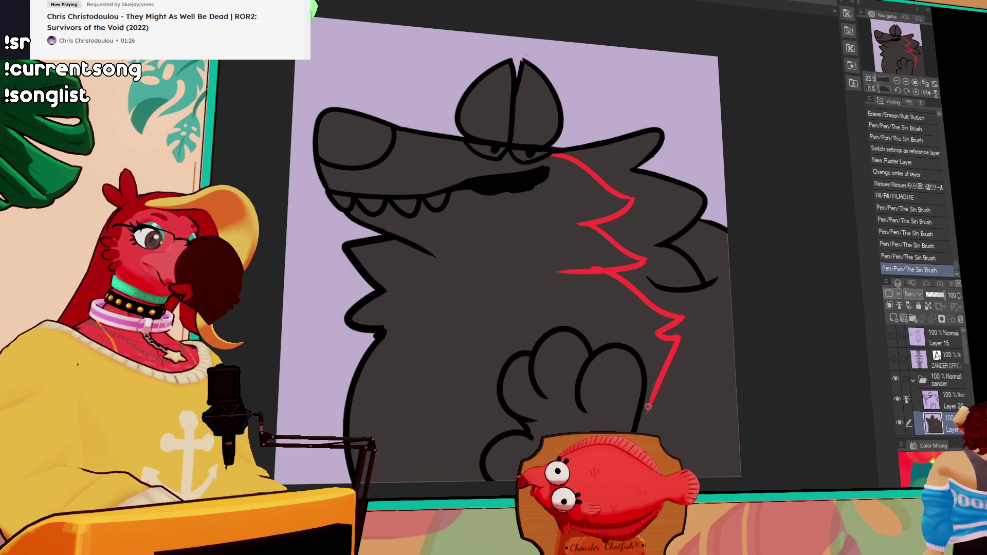
pyautogui.moveTo(671, 356); pyautogui.dragTo(649, 433)
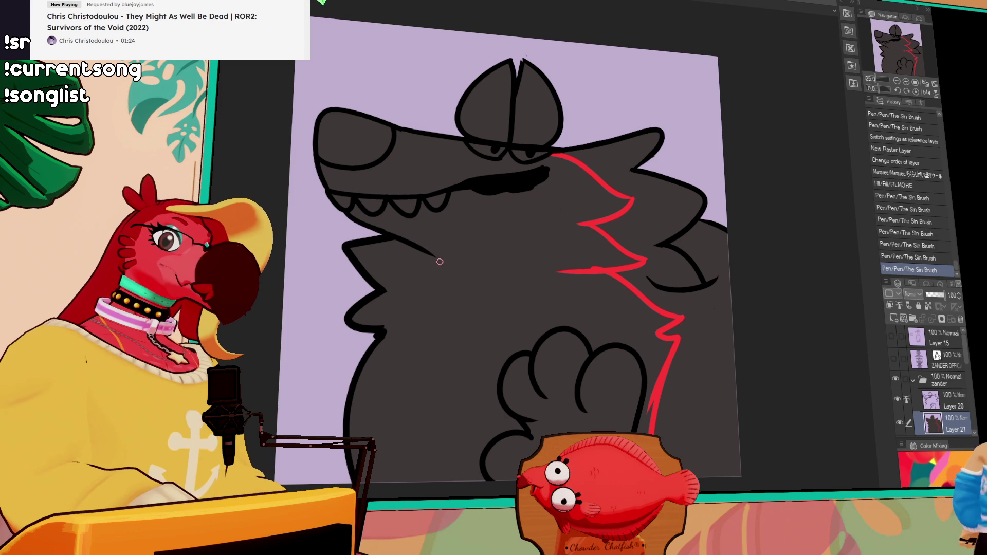
pyautogui.moveTo(433, 255)
pyautogui.mouseDown()
pyautogui.moveTo(429, 291)
pyautogui.moveTo(452, 338)
pyautogui.moveTo(436, 476)
pyautogui.mouseUp()
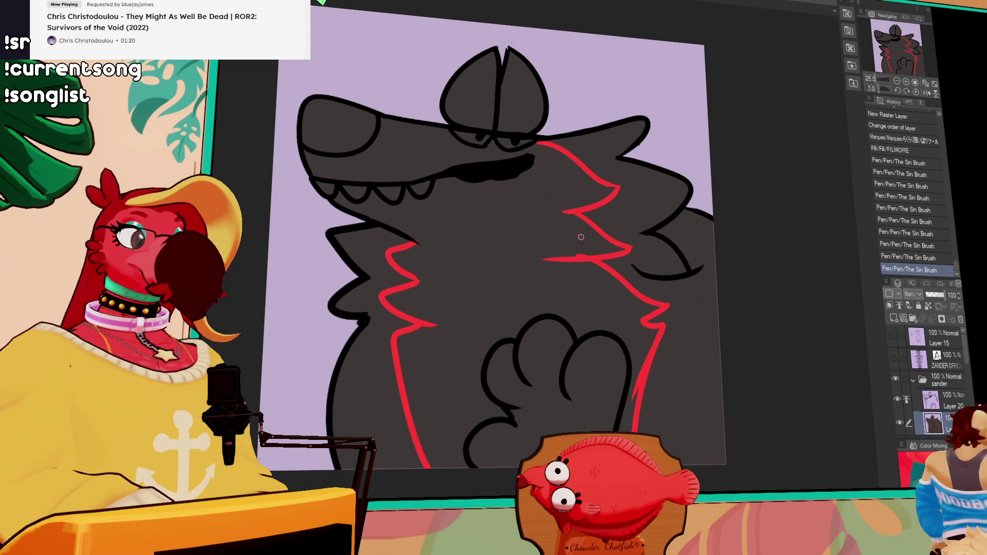
pyautogui.click(506, 274)
# Step: Fill the remaining gaps in the red chest marking and add a small touch-up
pyautogui.click(623, 268)
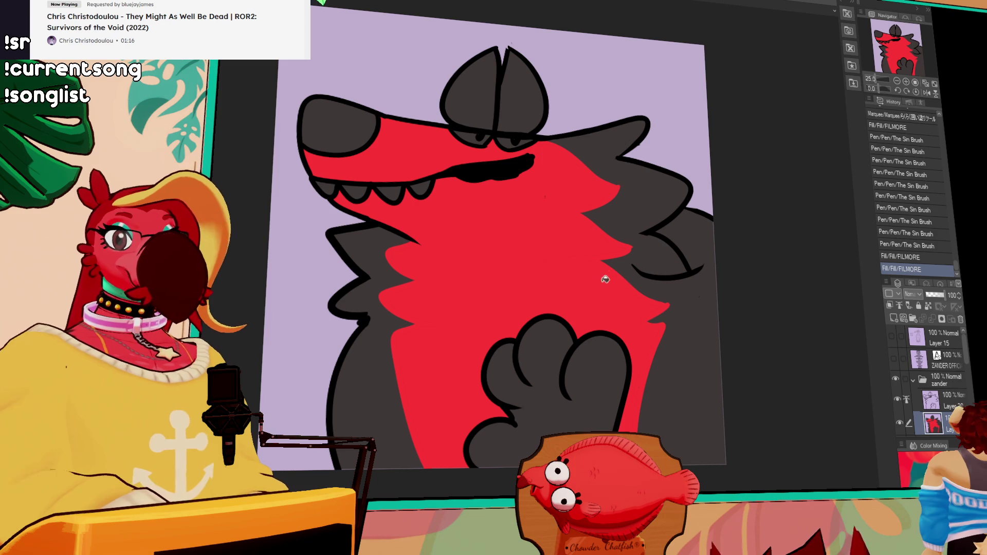
pyautogui.click(693, 227)
pyautogui.moveTo(615, 258); pyautogui.dragTo(641, 258)
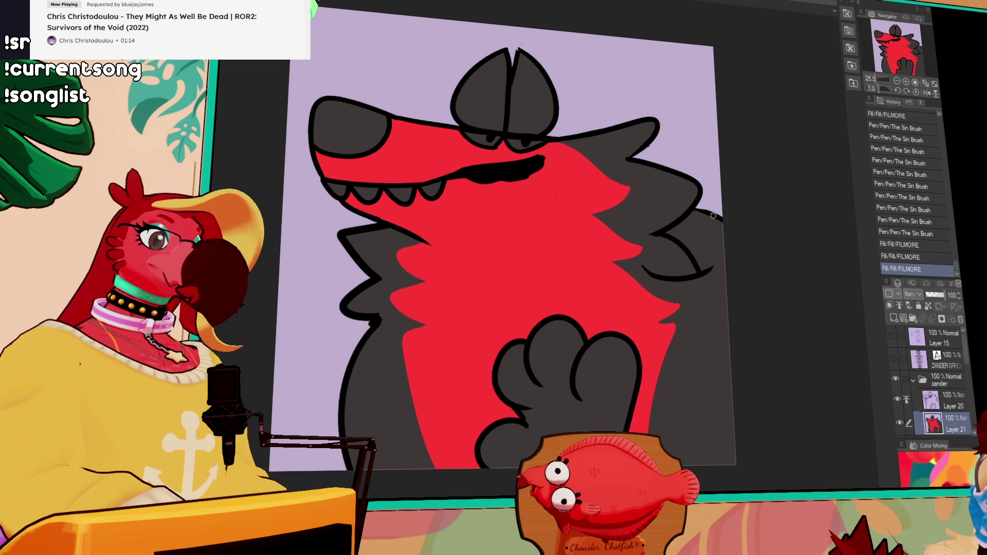
pyautogui.moveTo(698, 222); pyautogui.dragTo(765, 299)
pyautogui.click(744, 355)
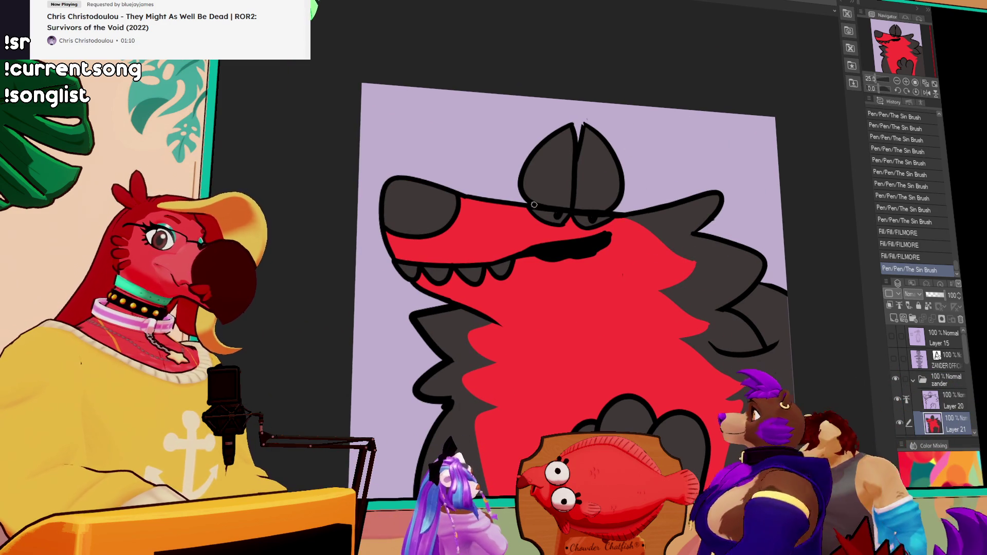
# Step: Fill the cheek area below the eyes dark grey, trying and undoing a dark jaw line
pyautogui.press('g')
pyautogui.click(514, 227)
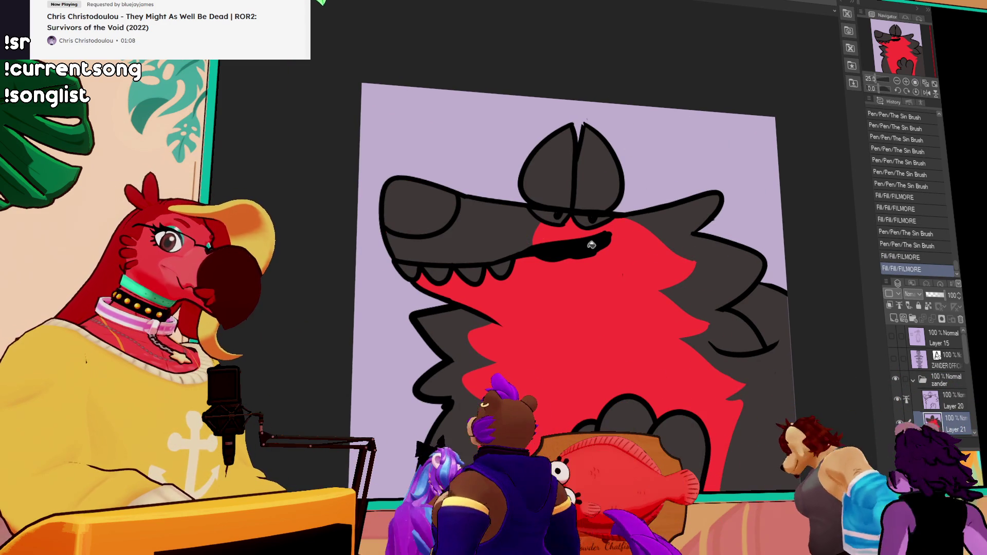
pyautogui.press('p')
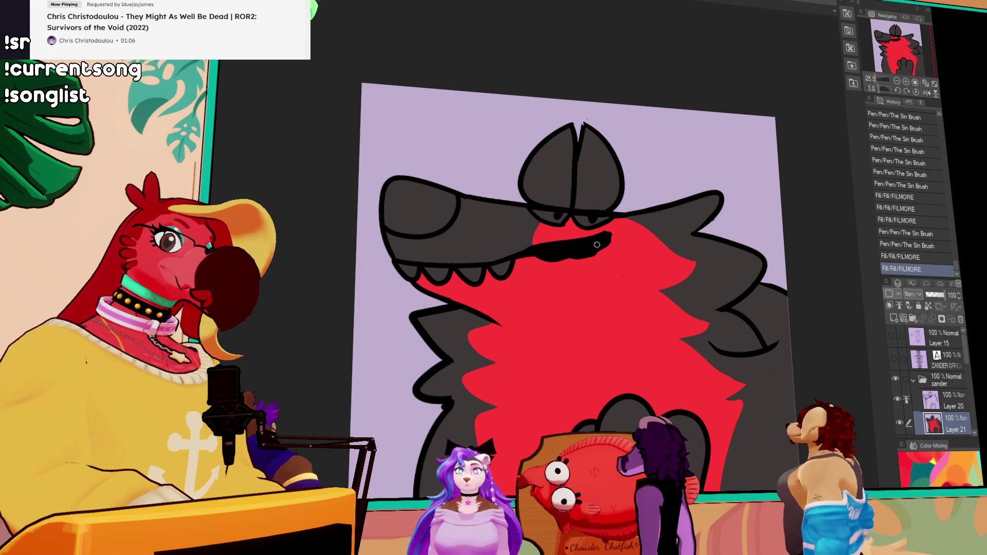
pyautogui.moveTo(592, 247); pyautogui.dragTo(503, 320)
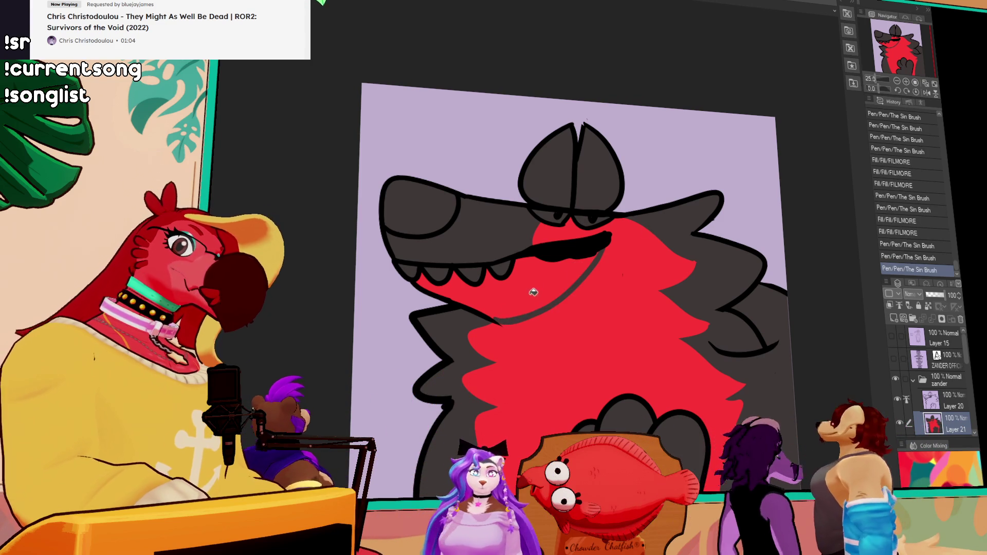
pyautogui.hotkey('ctrl', 'z')
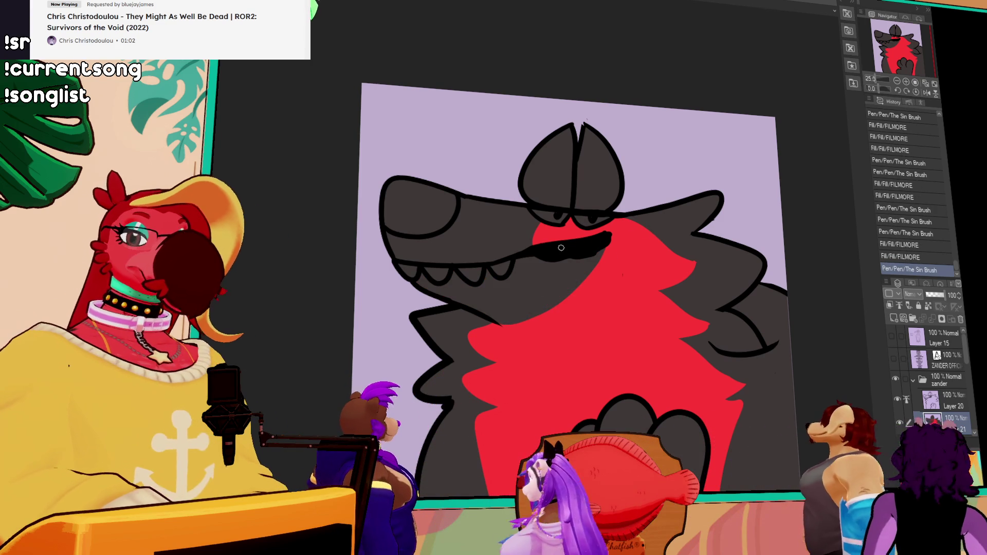
# Step: Add small touch-ups to the red marking near the mouth and shoulder
pyautogui.click(615, 255)
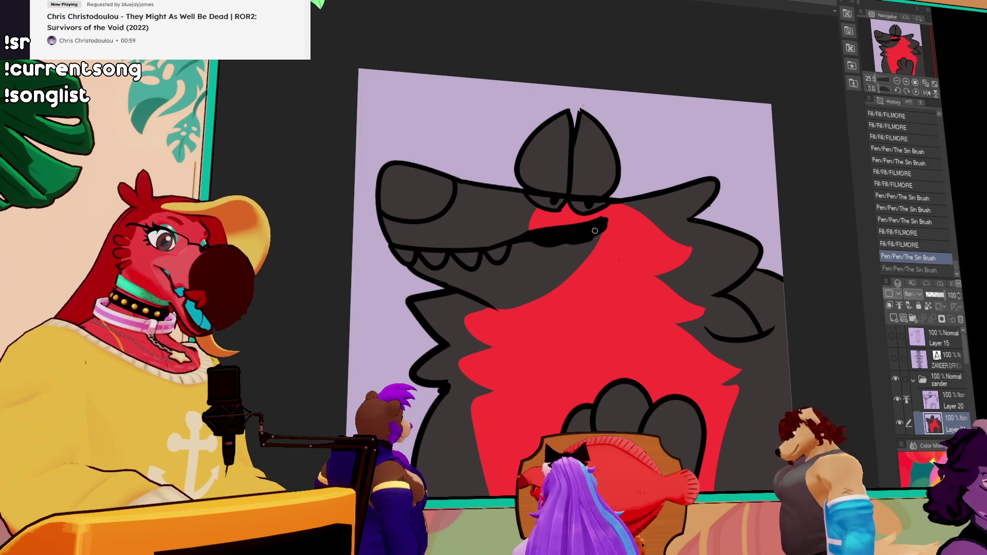
pyautogui.click(615, 254)
pyautogui.click(616, 232)
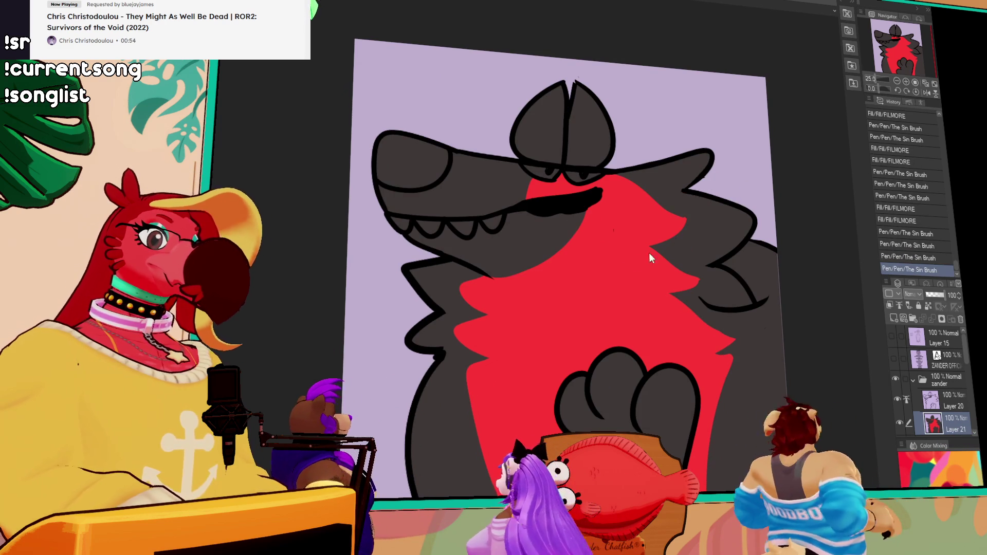
pyautogui.click(653, 316)
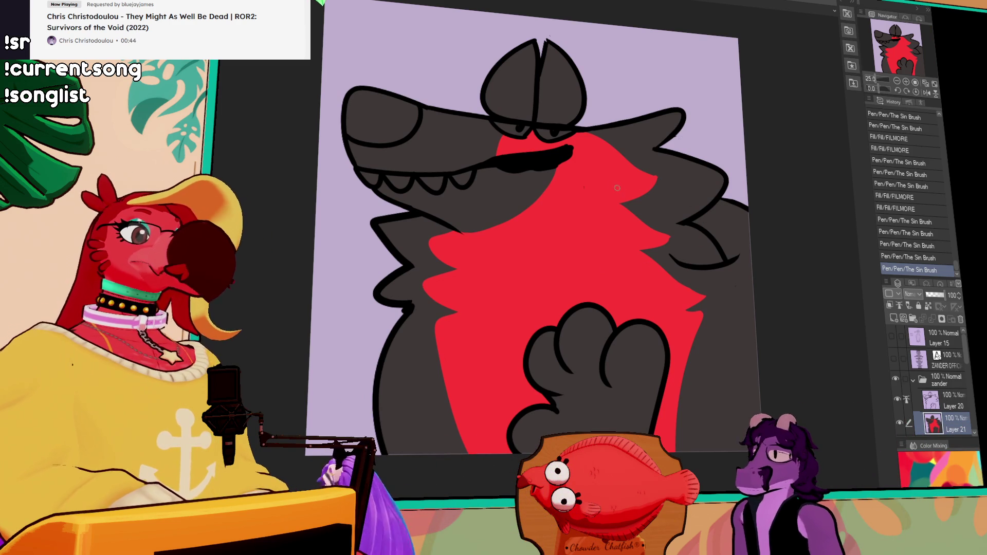
# Step: Touch up the mouth edges in dark grey and black, covering stray red along its left side
pyautogui.click(534, 188)
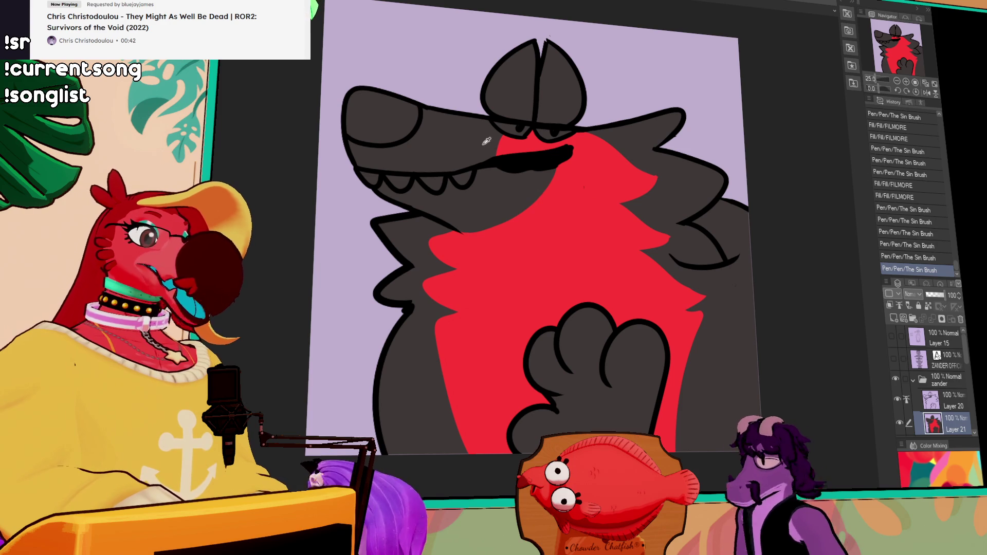
pyautogui.moveTo(503, 146); pyautogui.dragTo(502, 154)
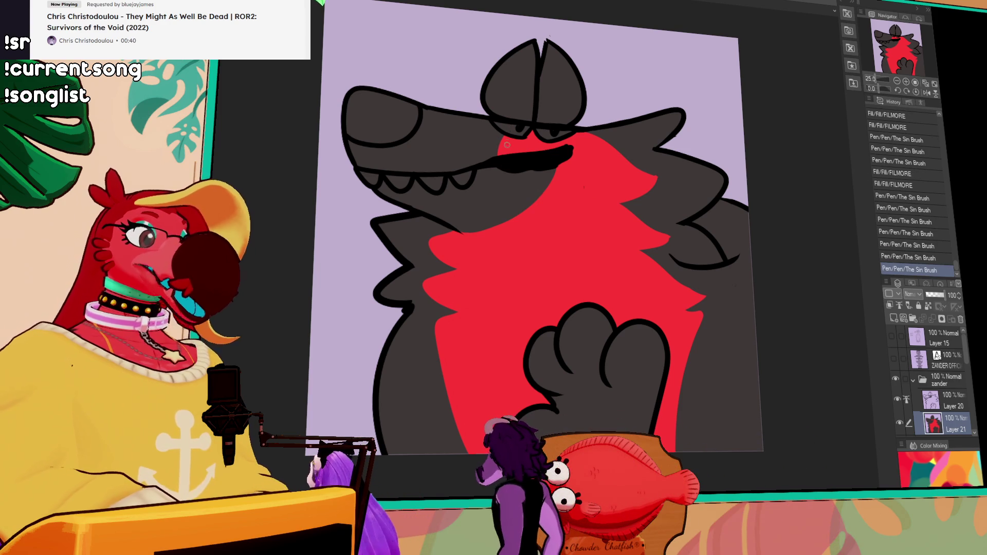
pyautogui.click(506, 153)
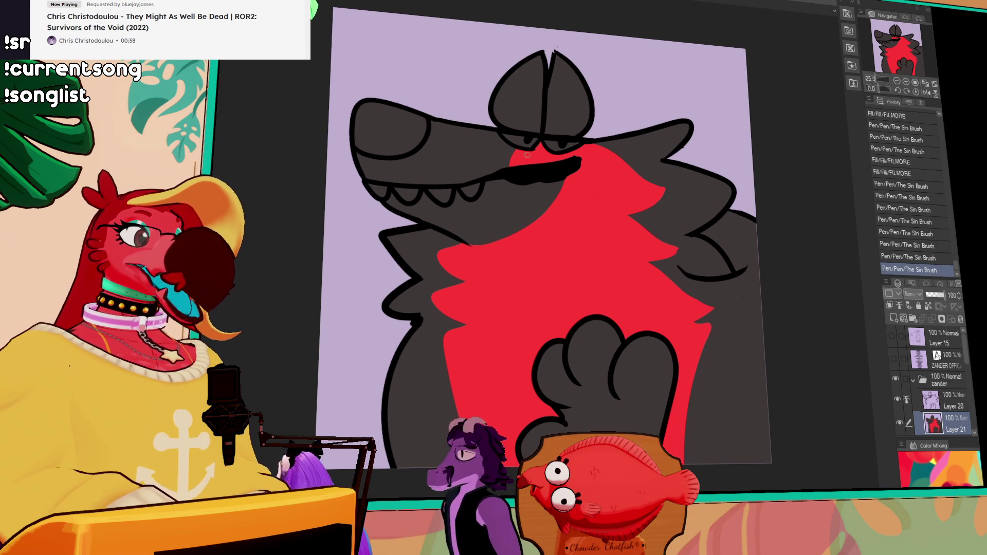
pyautogui.click(541, 160)
pyautogui.click(529, 177)
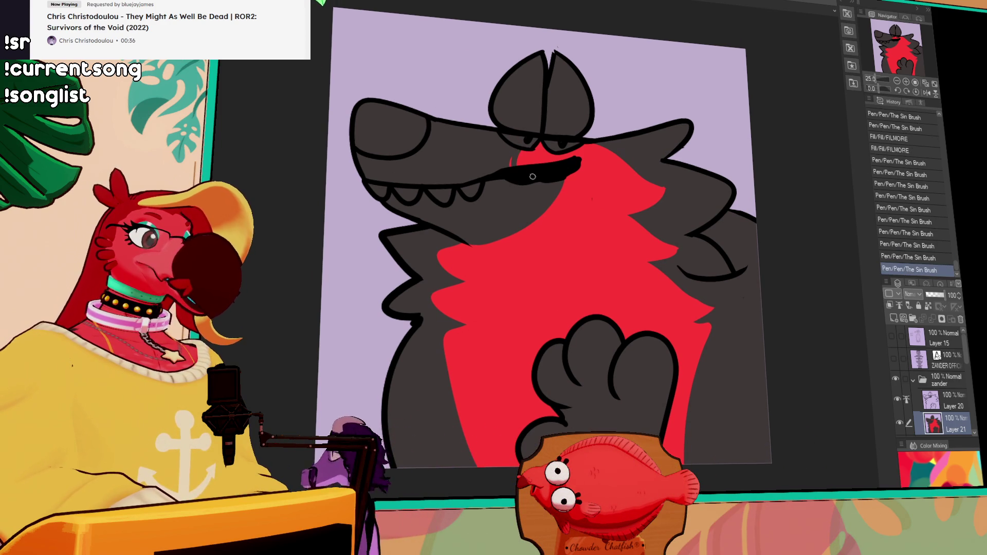
pyautogui.click(525, 165)
pyautogui.moveTo(517, 166); pyautogui.dragTo(513, 147)
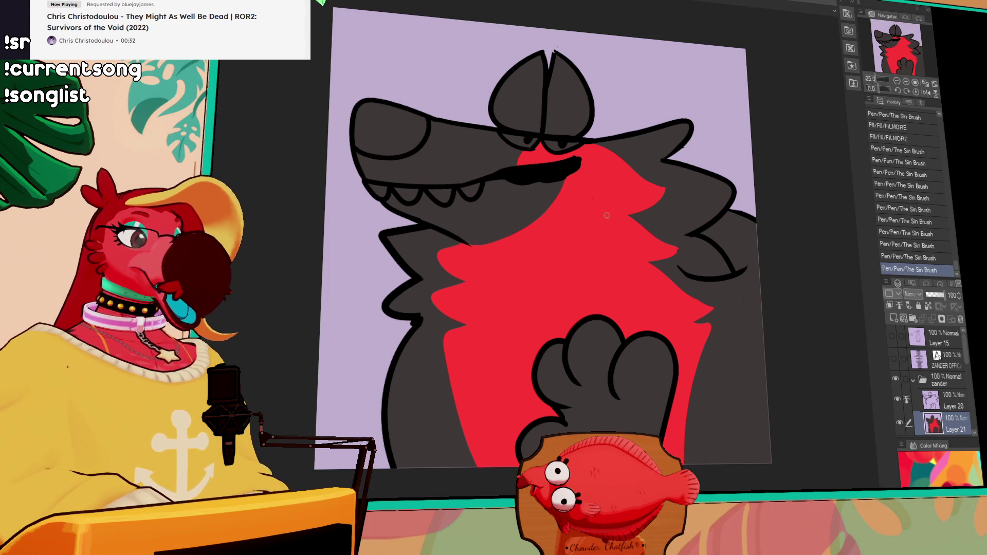
# Step: Smooth the border between the red marking and the dark grey body
pyautogui.moveTo(486, 240); pyautogui.dragTo(512, 236)
pyautogui.moveTo(563, 182); pyautogui.dragTo(559, 195)
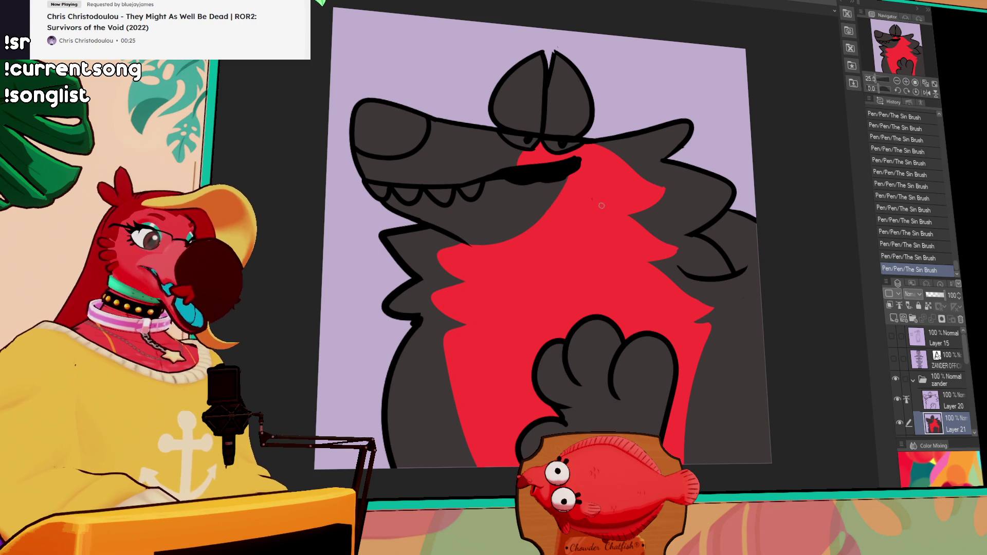
pyautogui.hotkey('ctrl', 'z')
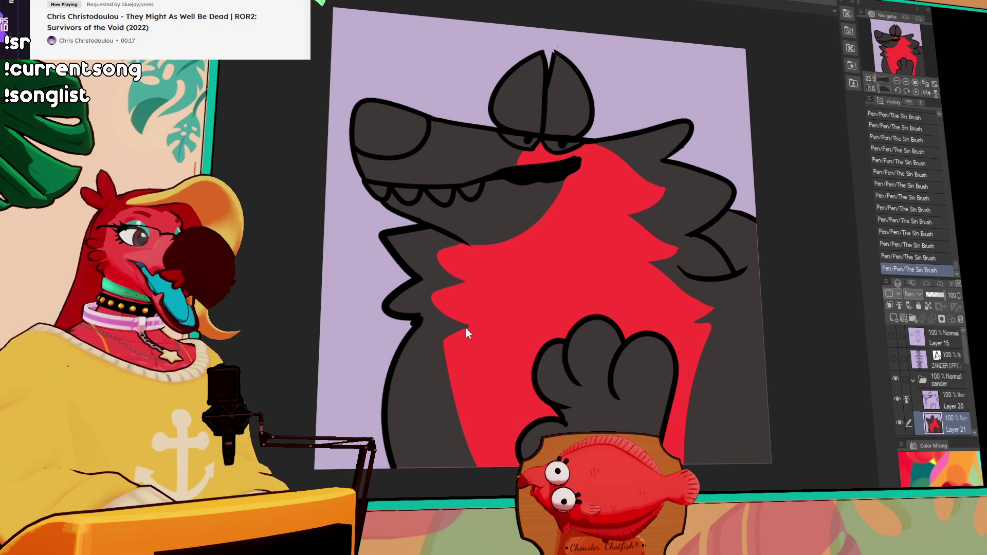
pyautogui.moveTo(460, 326); pyautogui.dragTo(435, 341)
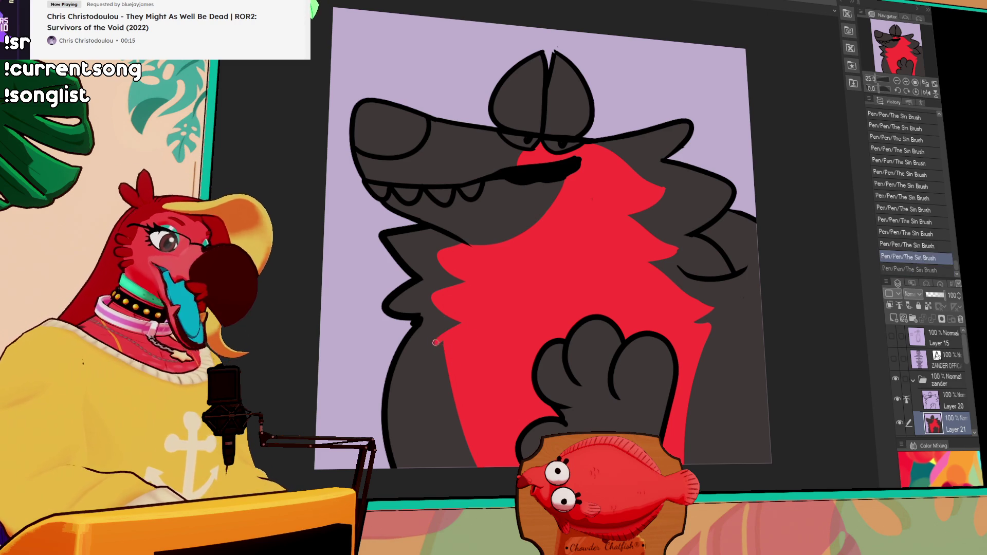
pyautogui.moveTo(722, 303)
pyautogui.mouseDown()
pyautogui.moveTo(726, 276)
pyautogui.moveTo(652, 269)
pyautogui.mouseUp()
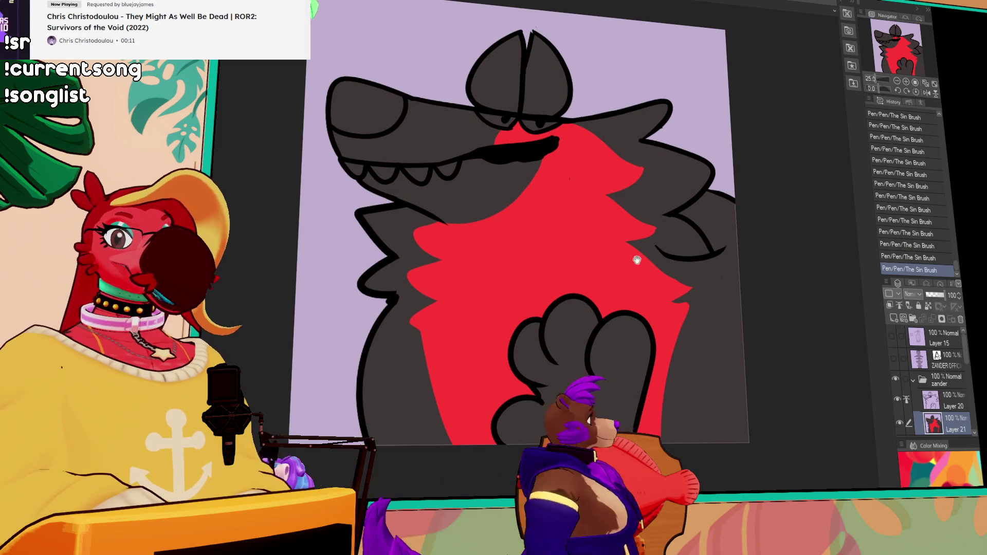
pyautogui.moveTo(689, 182); pyautogui.dragTo(694, 197)
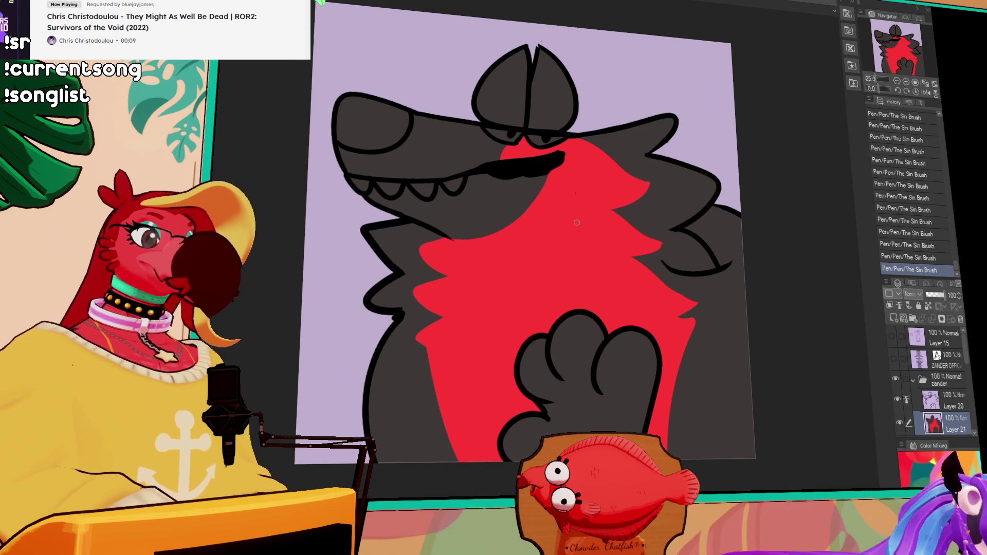
# Step: On Layer 21, draw a dark line along the red fur edge
pyautogui.click(948, 401)
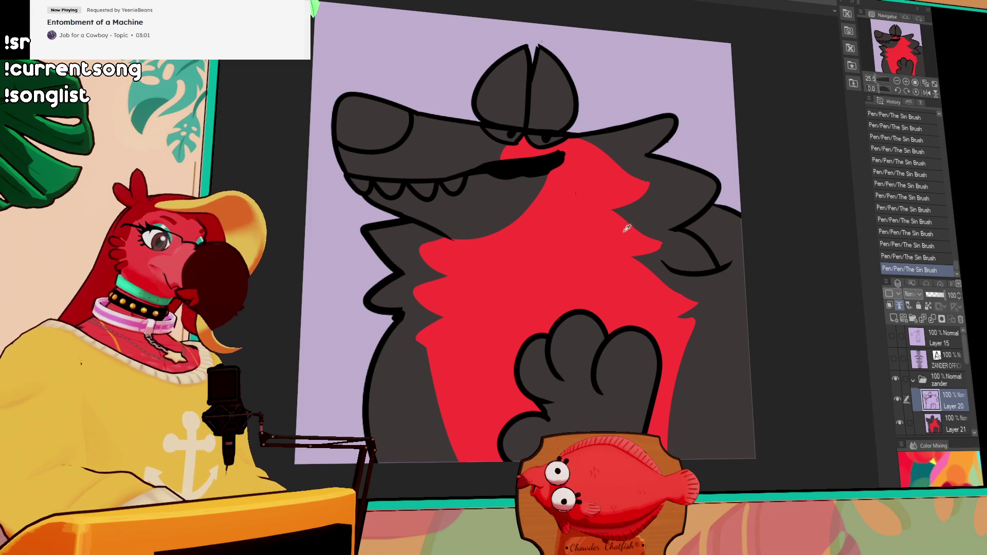
pyautogui.hotkey('ctrl', 'z')
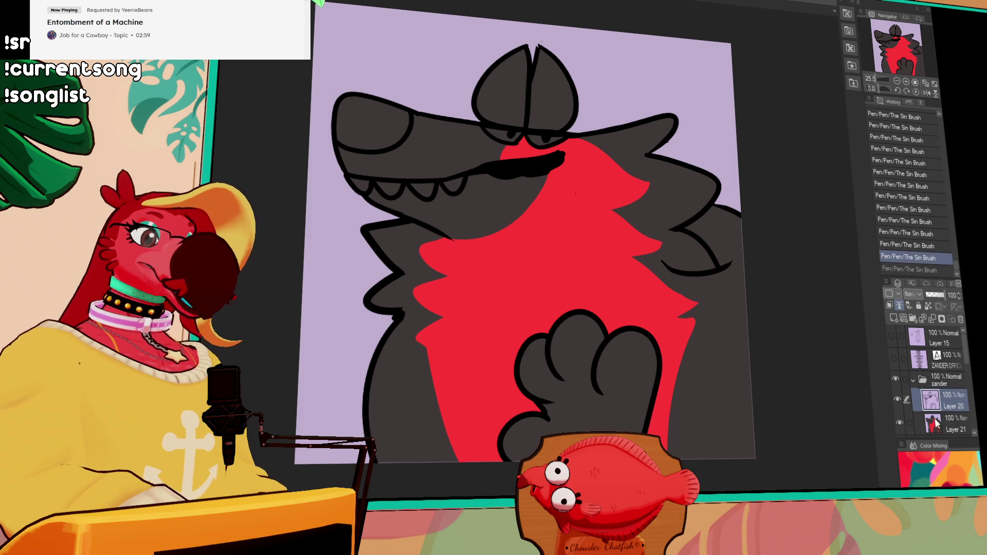
pyautogui.click(946, 424)
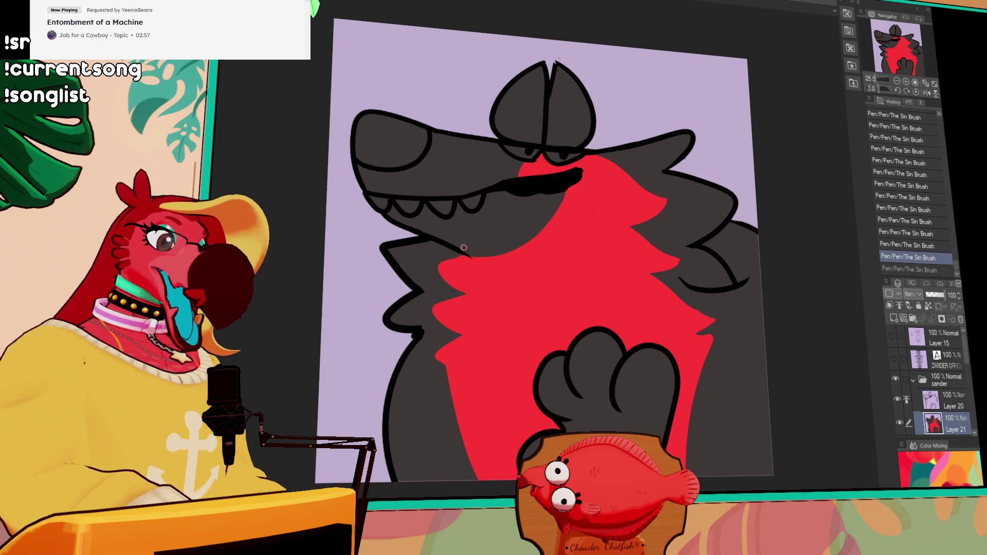
pyautogui.moveTo(465, 252); pyautogui.dragTo(568, 195)
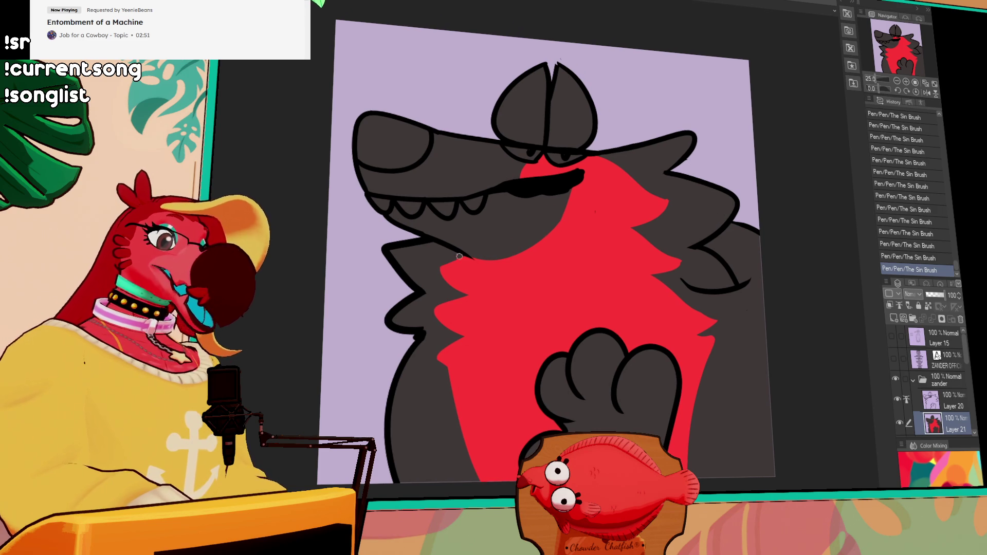
# Step: Paint red fur onto the wolf's right shoulder, then switch to the character lineup document
pyautogui.moveTo(736, 217); pyautogui.dragTo(720, 199)
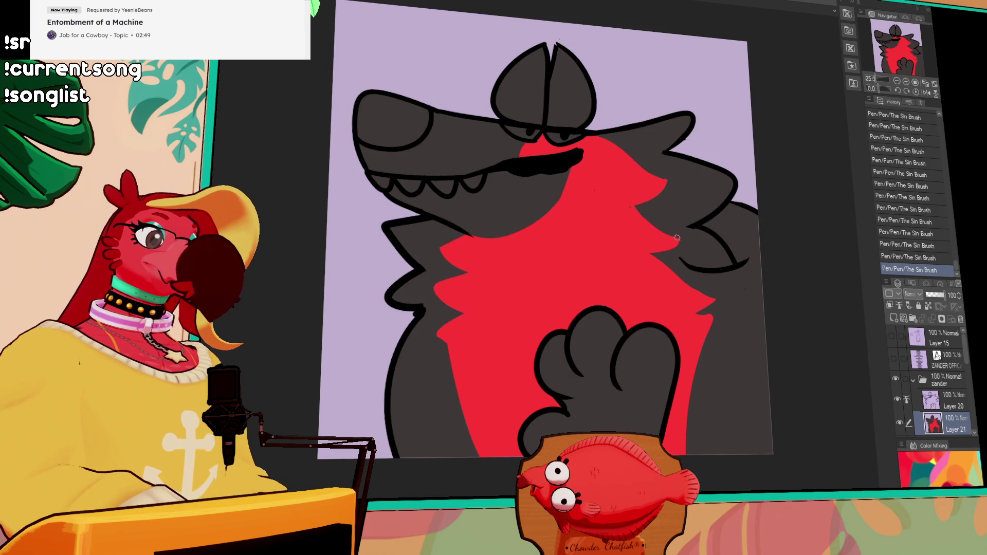
pyautogui.moveTo(656, 219); pyautogui.dragTo(677, 204)
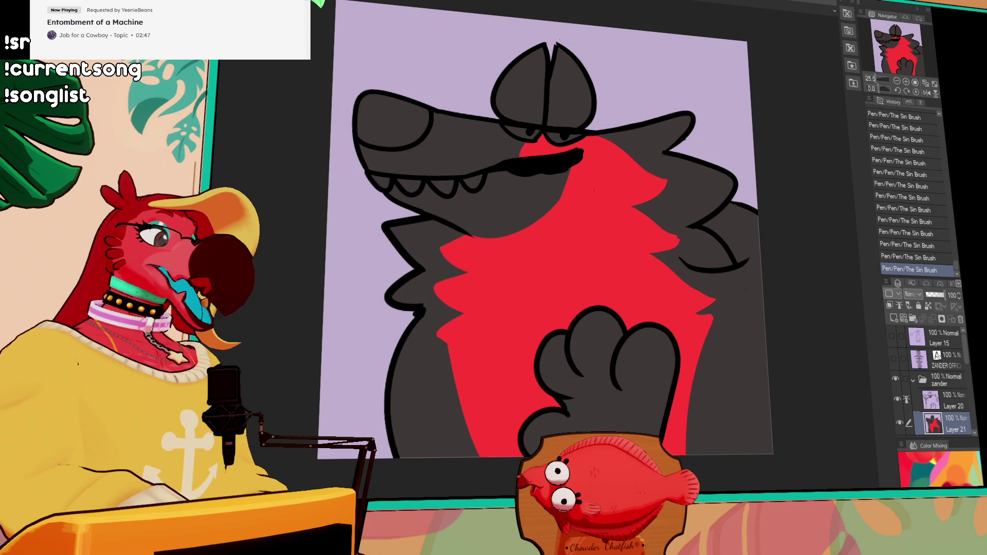
pyautogui.hotkey('ctrl', 'Tab')
pyautogui.click(927, 64)
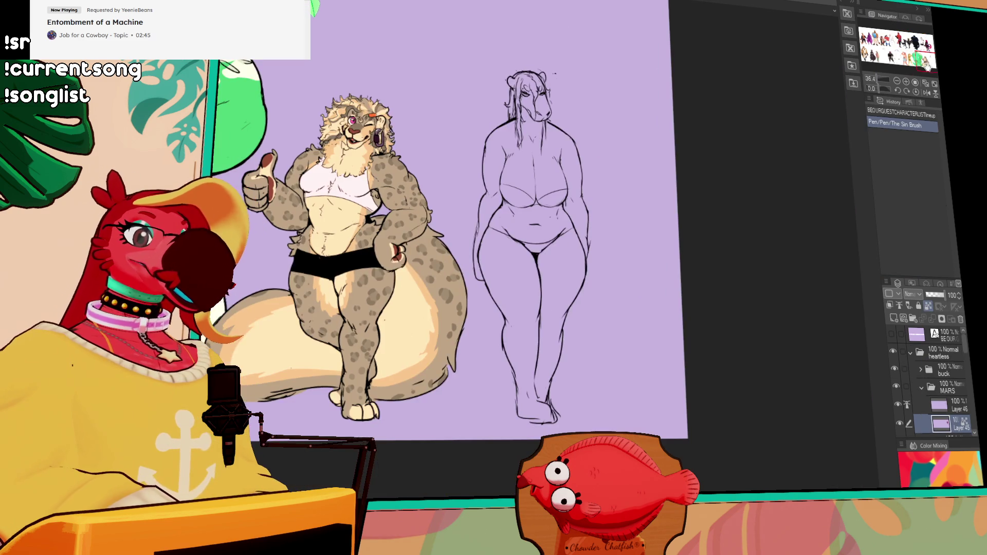
# Step: Zoom in on the lion figure, then zoom back out and pan across the character lineup
pyautogui.click(906, 81)
pyautogui.click(905, 81)
pyautogui.moveTo(360, 206); pyautogui.dragTo(703, 202)
pyautogui.scroll(-1, 703, 209)
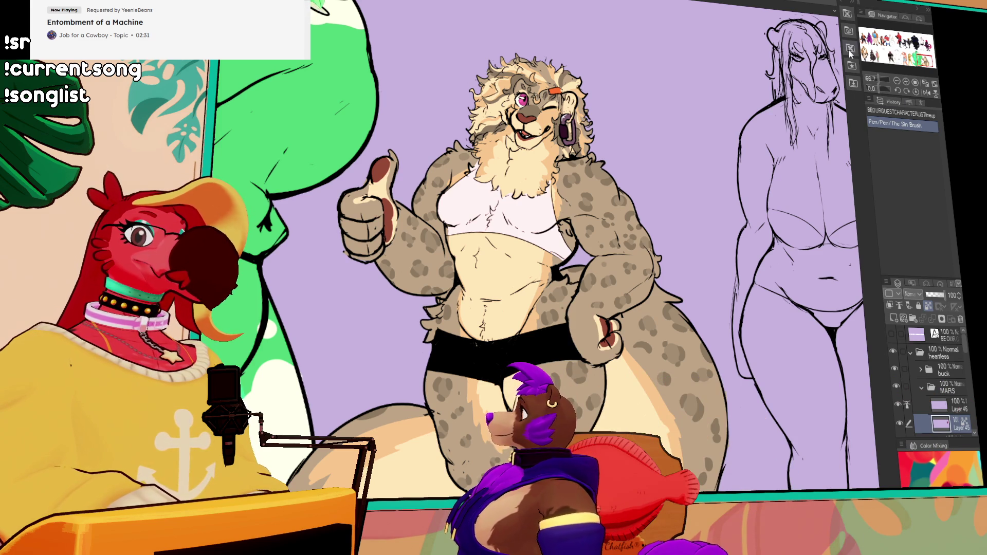
pyautogui.click(897, 82)
pyautogui.moveTo(877, 45)
pyautogui.mouseDown()
pyautogui.moveTo(922, 44)
pyautogui.moveTo(871, 50)
pyautogui.moveTo(873, 38)
pyautogui.mouseUp()
# Step: Cycle through the open documents until the CHAITALONSNEW wolf drawing is showing again
pyautogui.hotkey('ctrl', 'Tab')
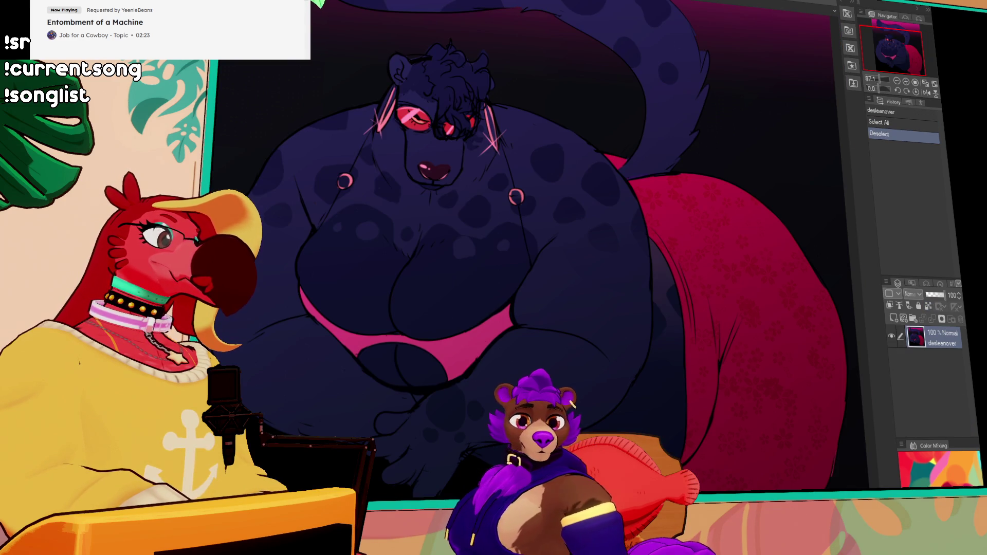
pyautogui.hotkey('ctrl', 'Tab')
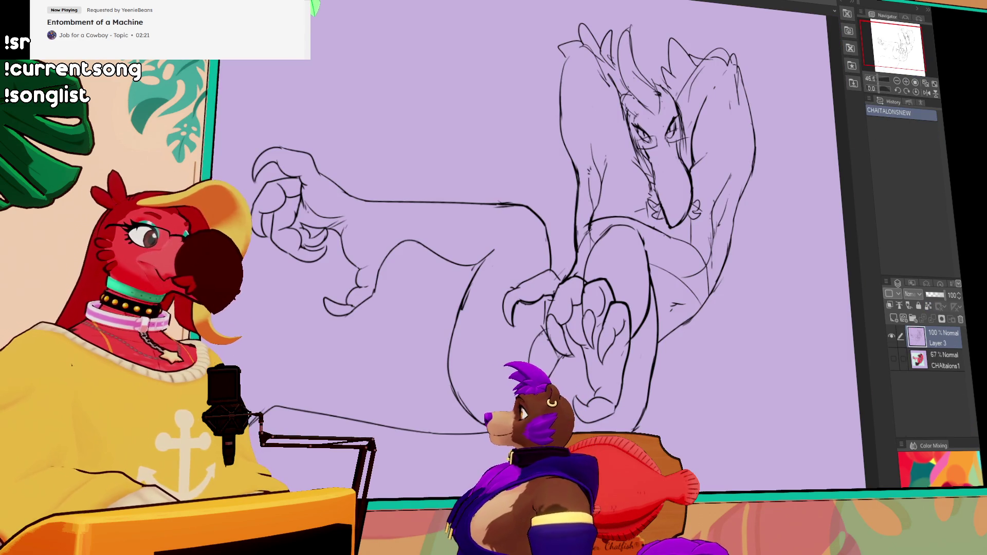
pyautogui.hotkey('ctrl', 'Tab')
pyautogui.hotkey('ctrl', 'Tab')
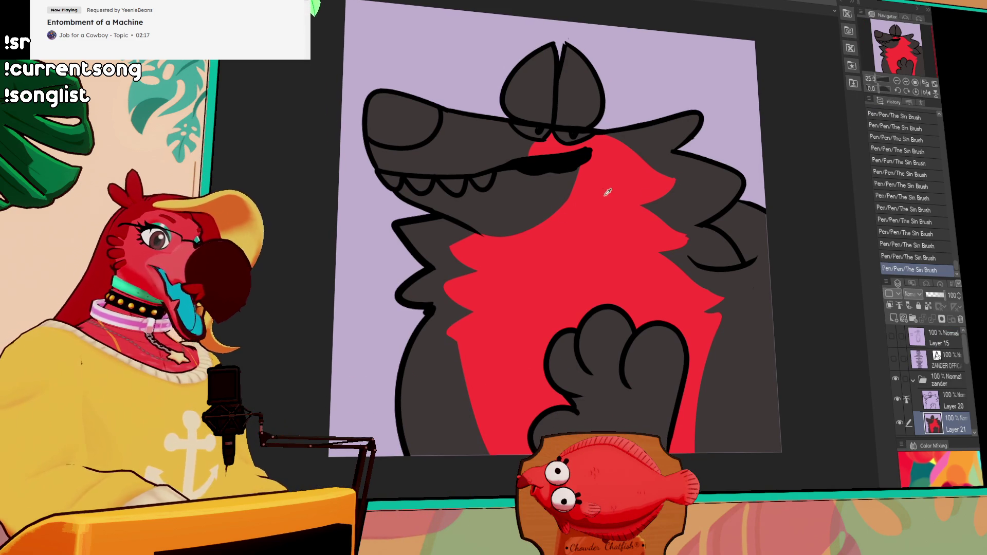
# Step: Toggle undo and redo on the last brush strokes, leaving the wolf drawing unchanged
pyautogui.hotkey('ctrl', 'z')
pyautogui.hotkey('ctrl', 'y')
pyautogui.hotkey('ctrl', 'z')
pyautogui.hotkey('ctrl', 'y')
pyautogui.hotkey('ctrl', 'z')
pyautogui.hotkey('ctrl', 'y')
pyautogui.hotkey('ctrl', 'z')
pyautogui.hotkey('ctrl', 'y')
# Step: Scroll around the canvas, then switch to the character lineup document
pyautogui.scroll(-2, 572, 179)
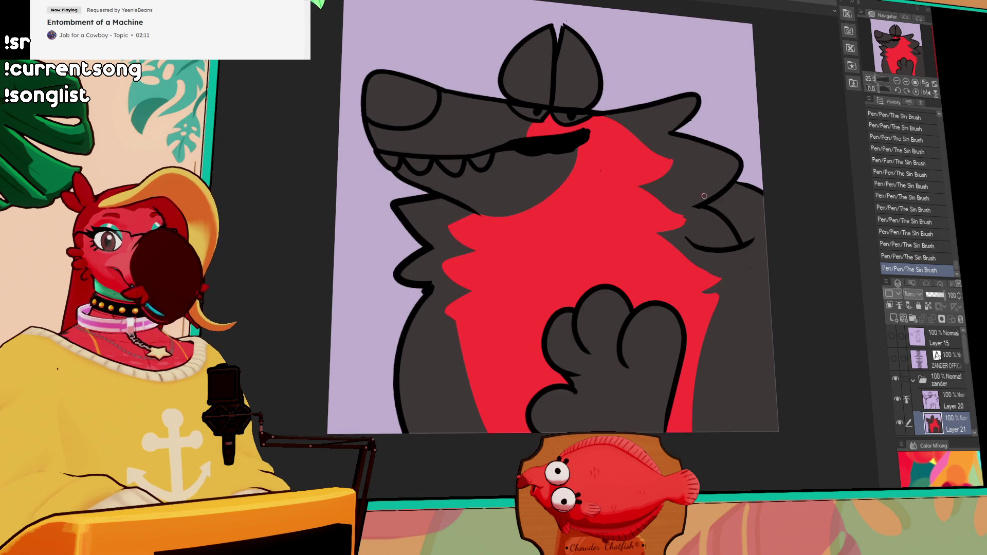
pyautogui.scroll(-1, 682, 181)
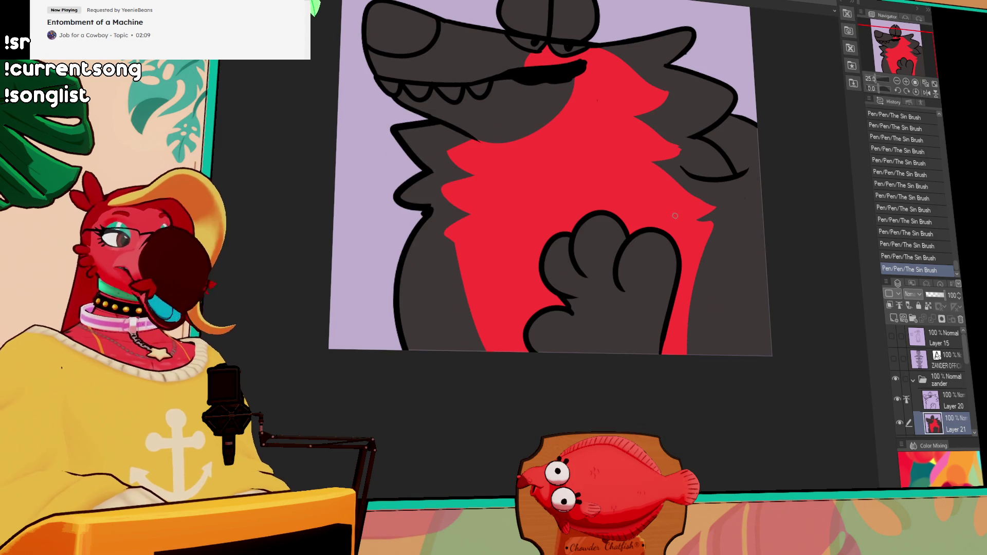
pyautogui.scroll(2, 666, 208)
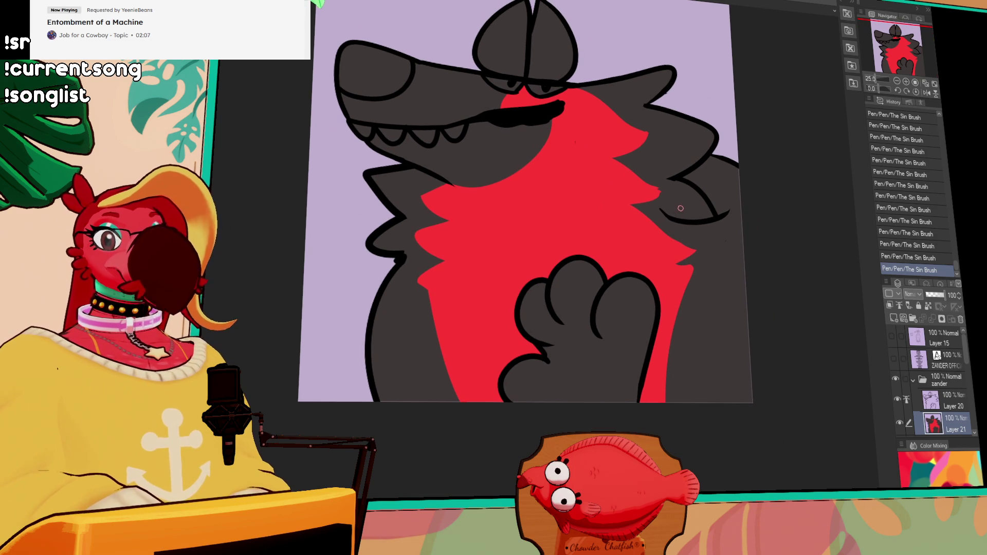
pyautogui.scroll(1, 677, 211)
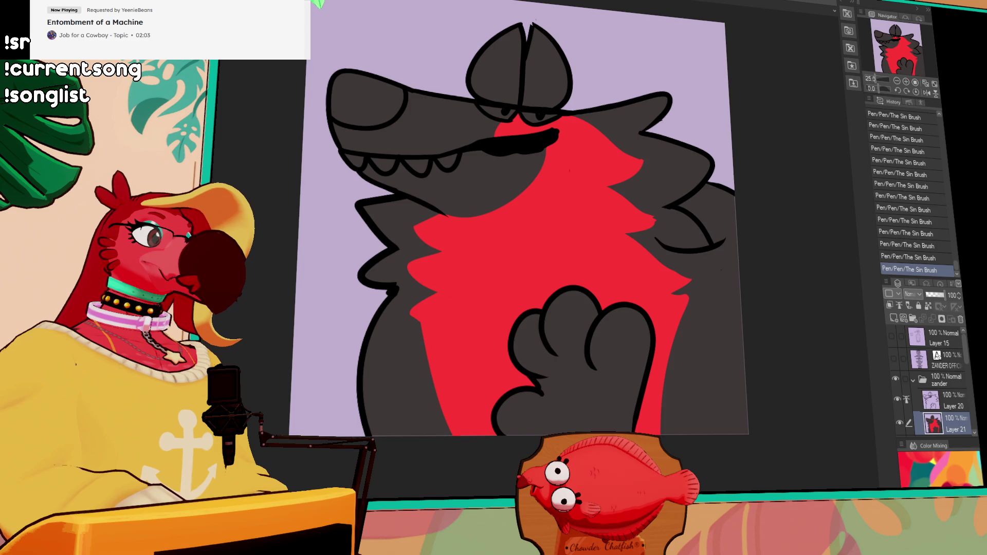
pyautogui.hotkey('ctrl', 'Tab')
pyautogui.scroll(4, 529, 291)
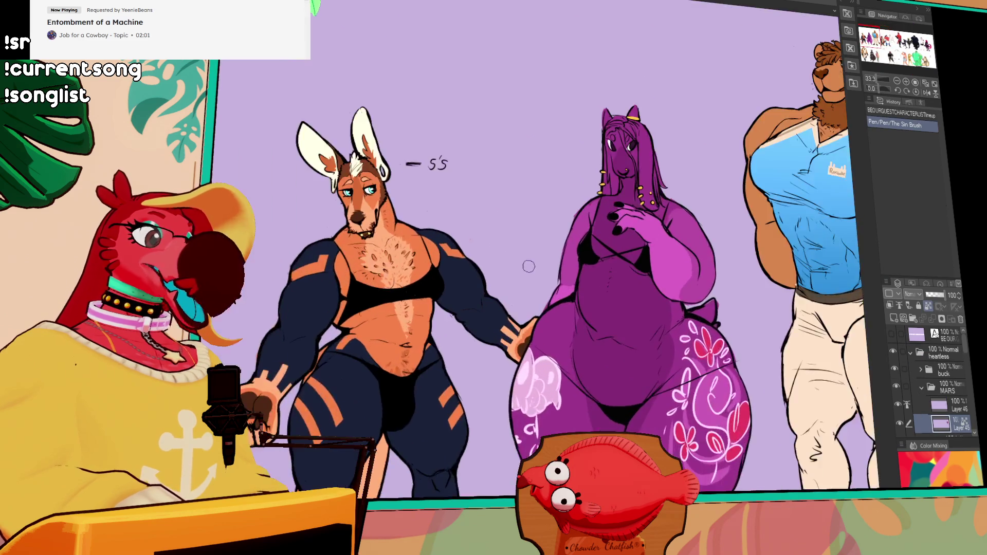
# Step: Zoom in on the kangaroo and position it higher in the view
pyautogui.scroll(1, 529, 291)
pyautogui.moveTo(411, 329)
pyautogui.mouseDown()
pyautogui.moveTo(697, 359)
pyautogui.moveTo(705, 345)
pyautogui.moveTo(645, 333)
pyautogui.mouseUp()
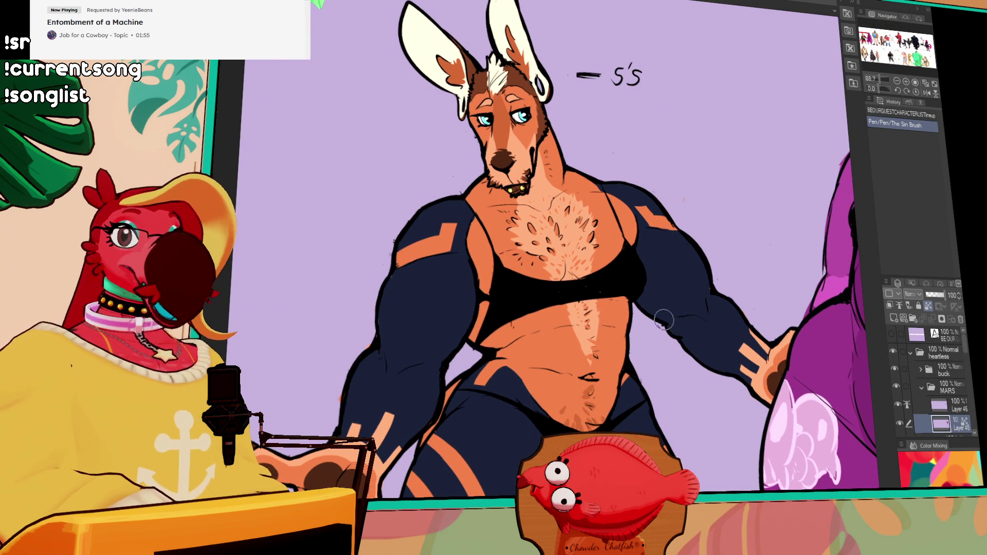
pyautogui.scroll(-1, 658, 324)
pyautogui.moveTo(666, 328)
pyautogui.mouseDown()
pyautogui.moveTo(646, 298)
pyautogui.moveTo(636, 300)
pyautogui.mouseUp()
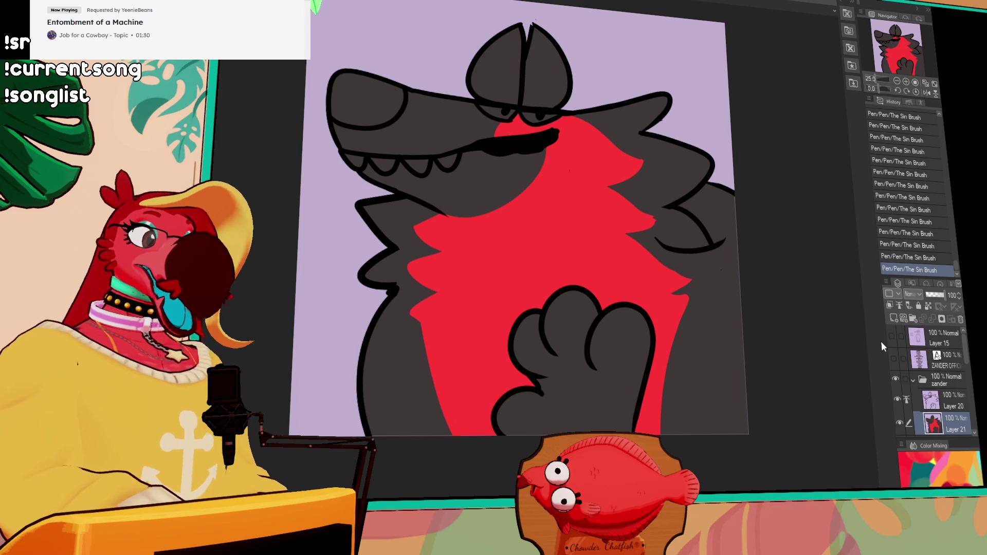
# Step: Pan across the lineup to the blue-shirted figure, kangaroo baker, buff kangaroo and purple figure
pyautogui.hotkey('ctrl', 'Tab')
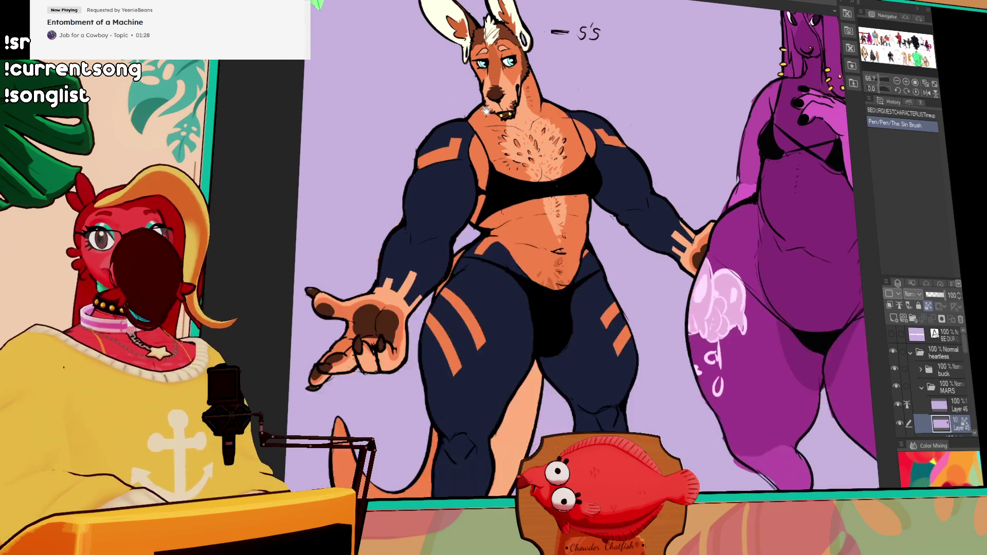
pyautogui.scroll(3, 290, 114)
pyautogui.moveTo(290, 114); pyautogui.dragTo(67, 110)
pyautogui.moveTo(288, 175); pyautogui.dragTo(61, 178)
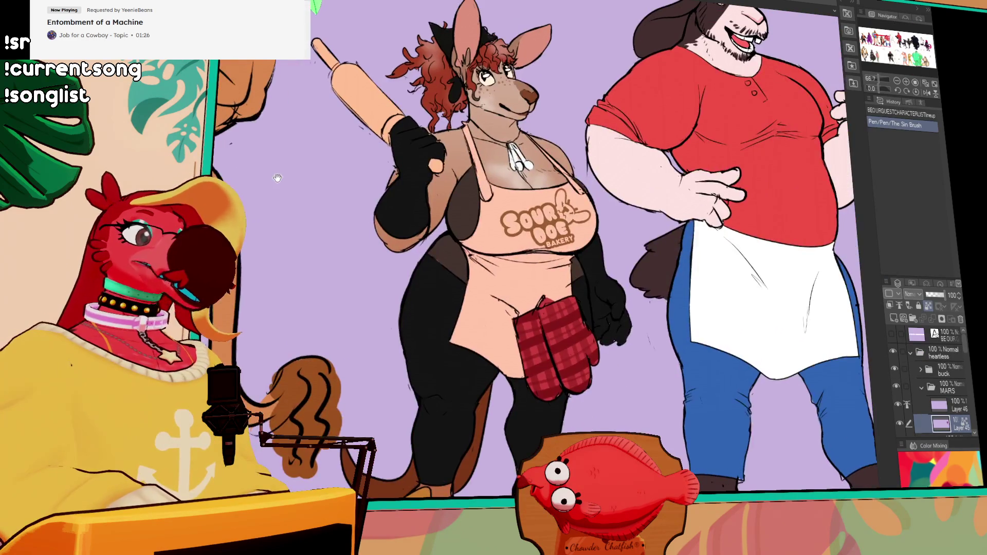
pyautogui.moveTo(284, 176); pyautogui.dragTo(293, 185)
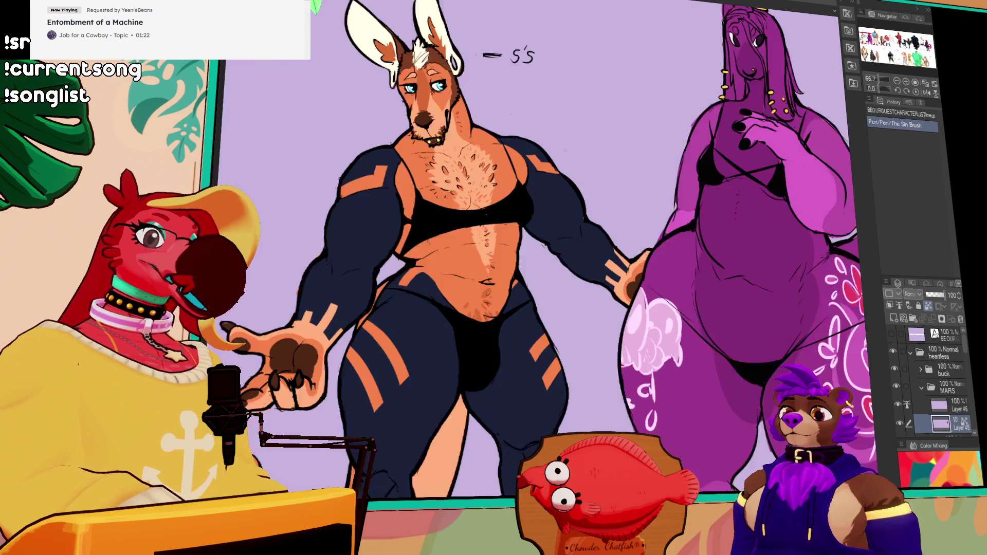
pyautogui.moveTo(776, 72); pyautogui.dragTo(246, 103)
pyautogui.moveTo(675, 218)
pyautogui.mouseDown()
pyautogui.moveTo(675, 237)
pyautogui.moveTo(662, 118)
pyautogui.mouseUp()
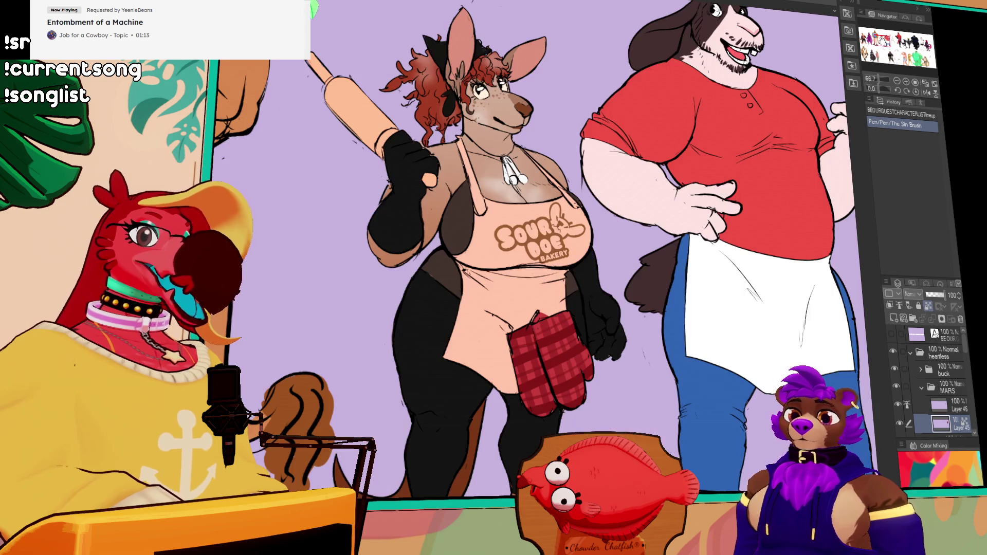
# Step: Jump the Navigator view to the kangaroo baker and purple horse, then return to the wolf drawing
pyautogui.click(882, 45)
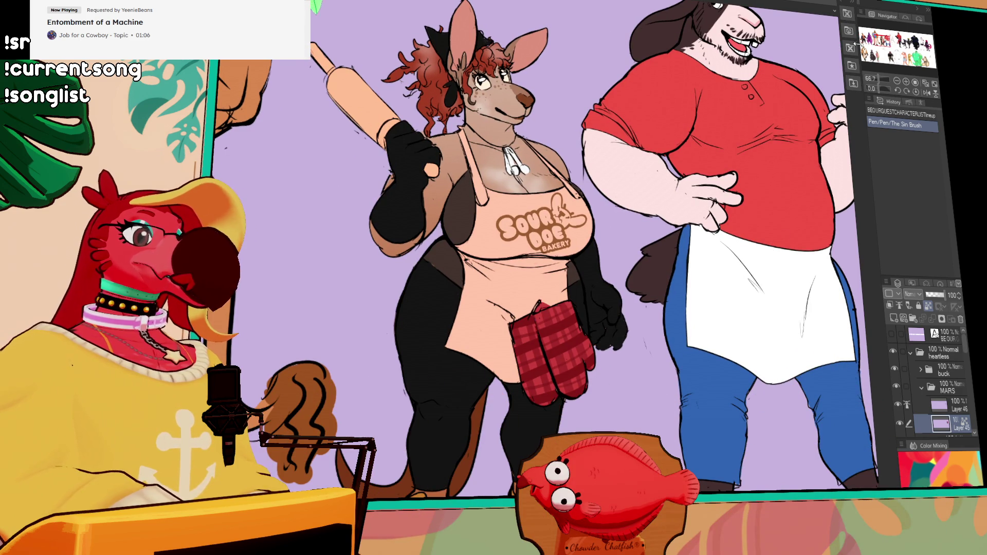
pyautogui.click(866, 41)
pyautogui.moveTo(797, 50); pyautogui.dragTo(741, 248)
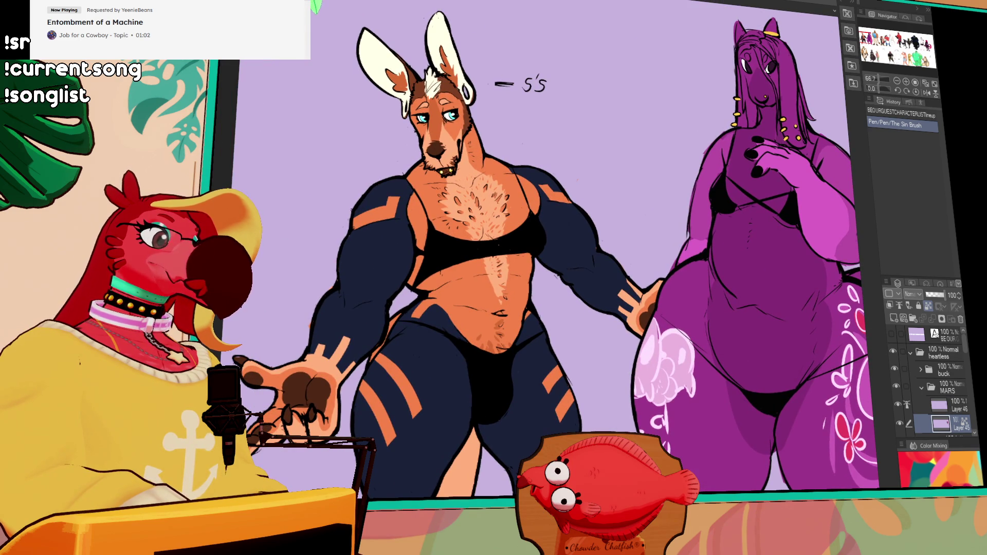
pyautogui.hotkey('ctrl', 'Tab')
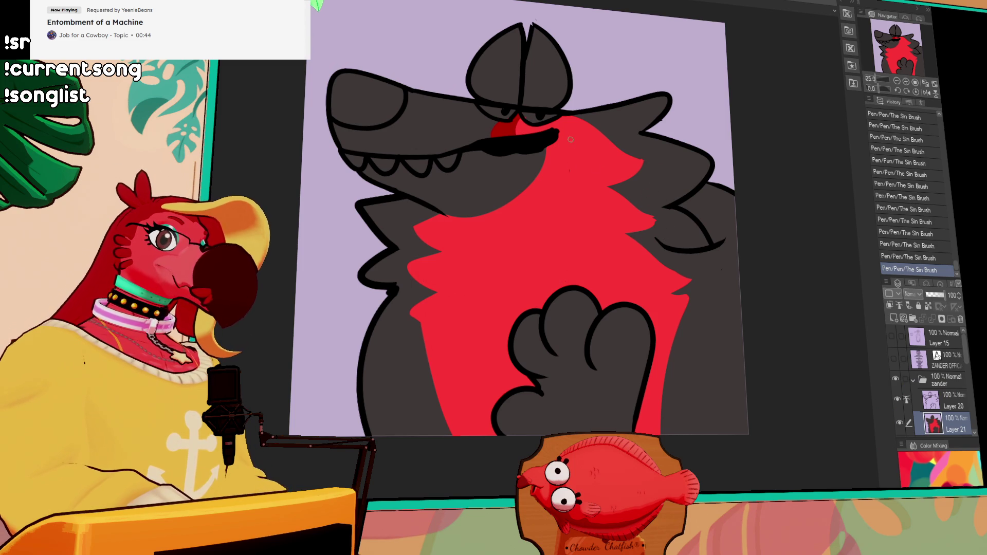
# Step: Paint a darker red line along the chest edge and fill the areas above it darker red
pyautogui.moveTo(546, 118); pyautogui.dragTo(609, 151)
pyautogui.hotkey('ctrl', 'z')
pyautogui.moveTo(547, 118); pyautogui.dragTo(624, 154)
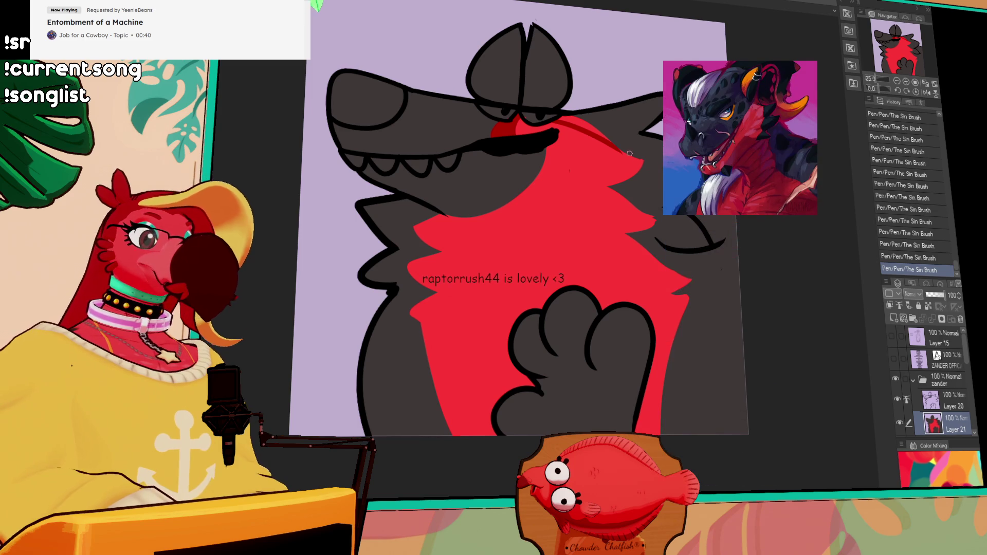
pyautogui.click(646, 136)
pyautogui.click(627, 146)
pyautogui.click(608, 131)
pyautogui.click(606, 126)
# Step: Add darker red strokes near the ear and at the mouth corner, then fill the corner orange
pyautogui.moveTo(605, 126); pyautogui.dragTo(663, 98)
pyautogui.hotkey('ctrl', 'z')
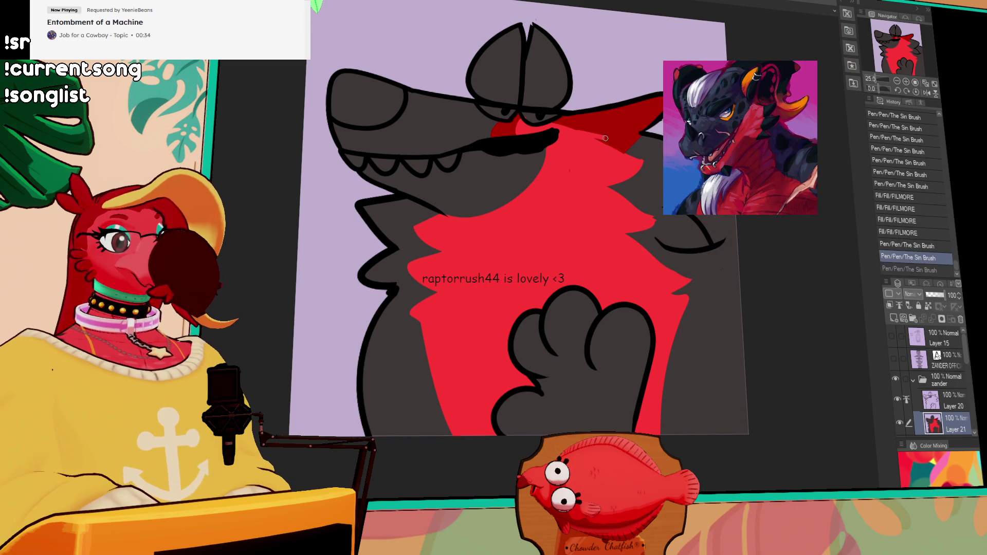
pyautogui.moveTo(602, 138); pyautogui.dragTo(643, 156)
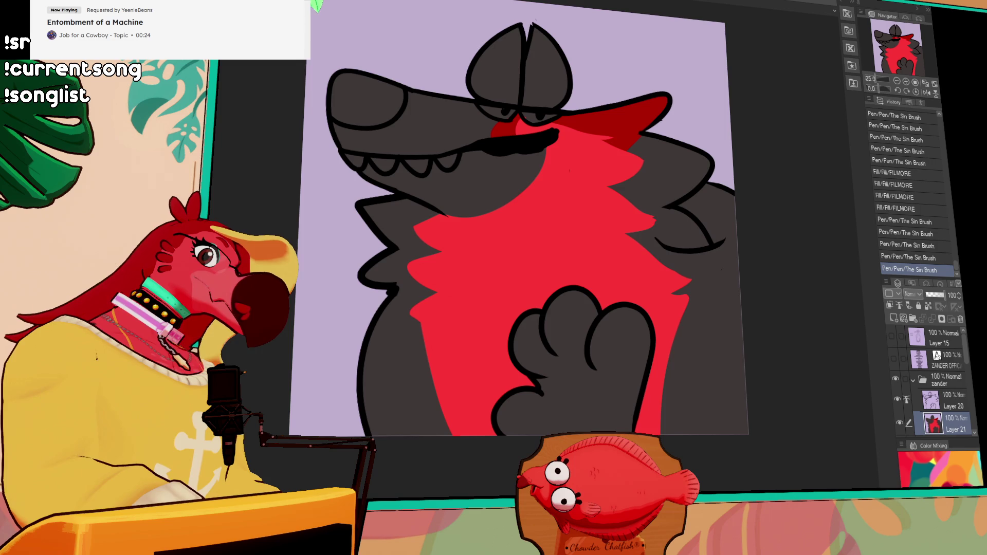
pyautogui.moveTo(556, 126); pyautogui.dragTo(623, 177)
pyautogui.press('g')
pyautogui.click(620, 169)
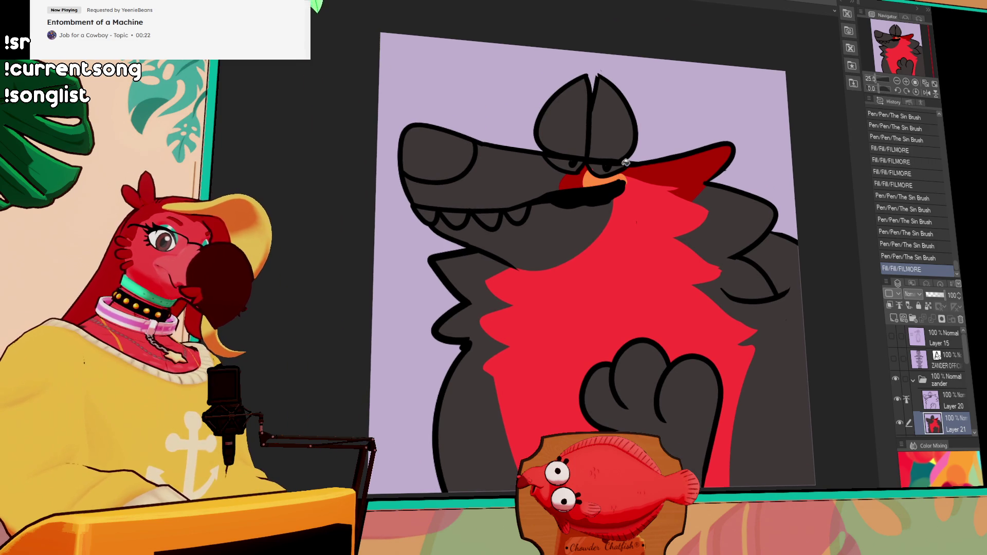
# Step: Frame the wolf's head and fill the teeth areas white, with one tooth gap orange
pyautogui.moveTo(714, 191); pyautogui.dragTo(718, 177)
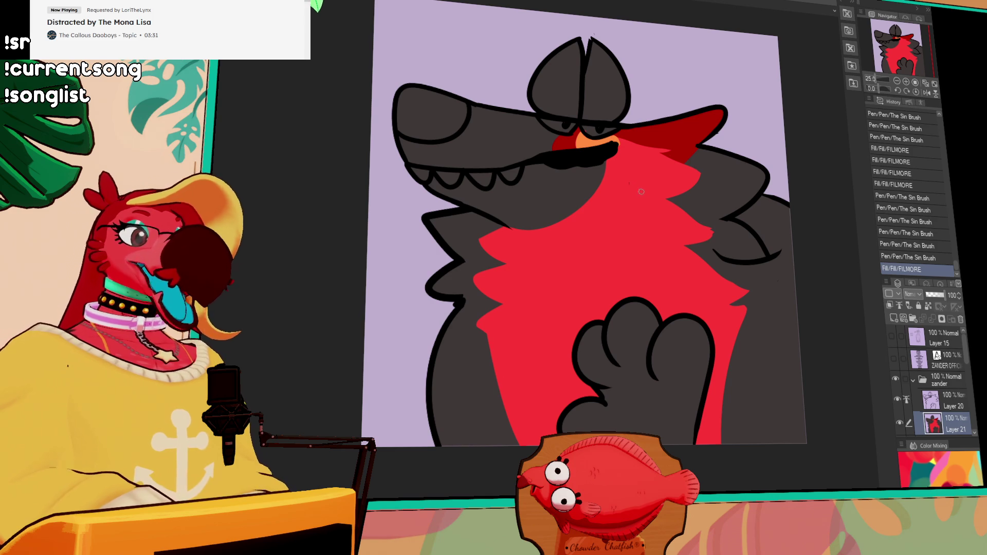
pyautogui.scroll(-2, 670, 178)
pyautogui.scroll(2, 654, 185)
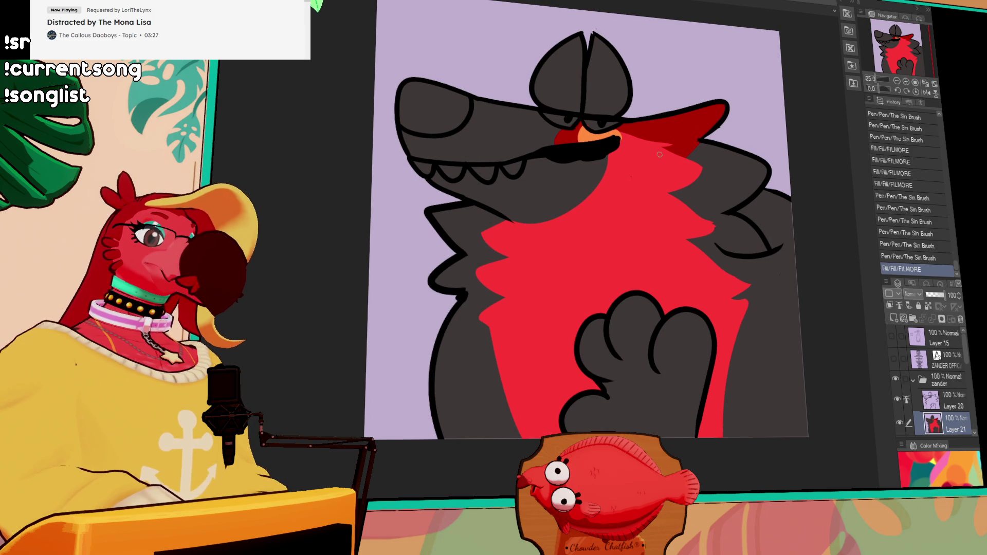
pyautogui.moveTo(501, 172); pyautogui.dragTo(494, 211)
pyautogui.hotkey('ctrl', 'z')
pyautogui.click(485, 191)
pyautogui.click(460, 185)
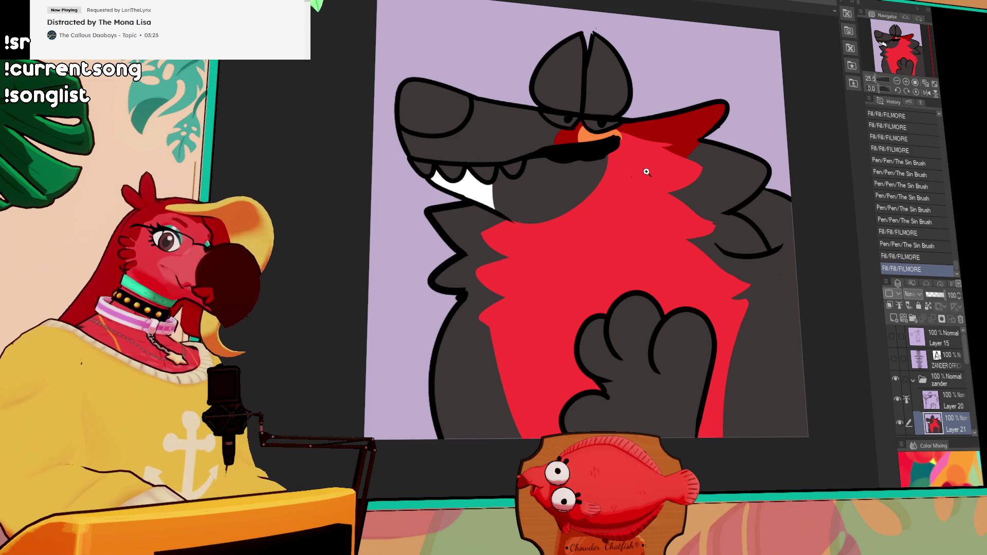
pyautogui.click(459, 165)
pyautogui.click(471, 161)
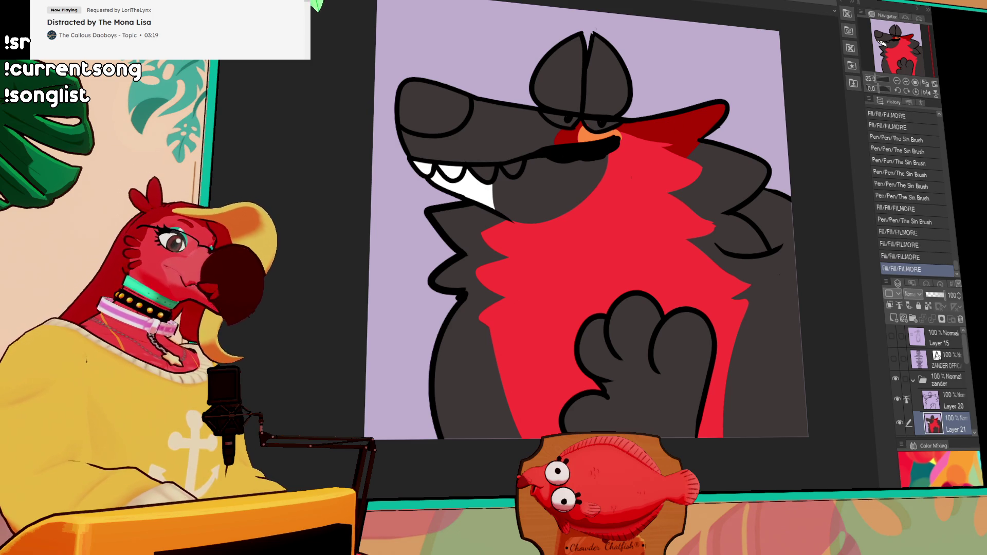
pyautogui.click(483, 173)
pyautogui.click(516, 163)
# Step: Fill both eyes yellow and touch up the eye outline
pyautogui.click(563, 121)
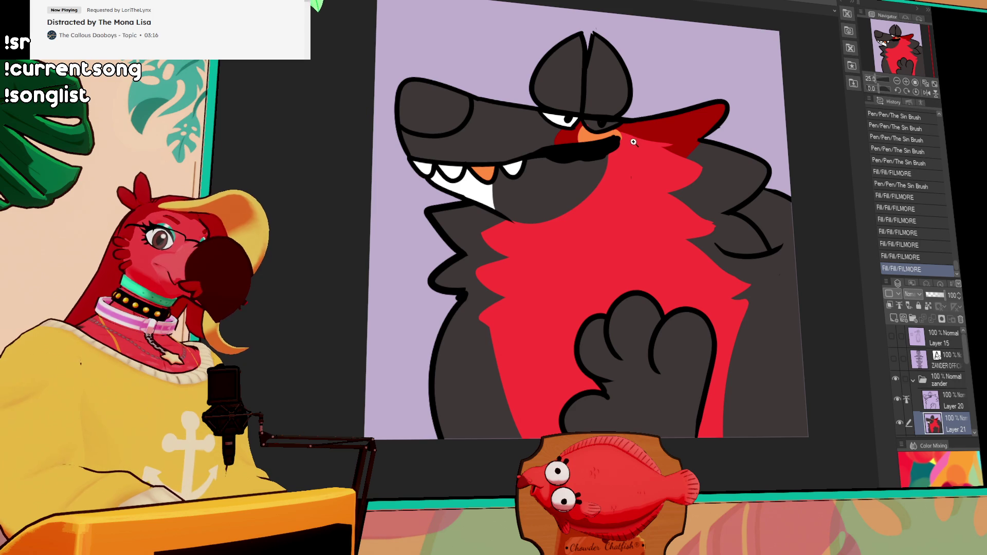
pyautogui.click(571, 112)
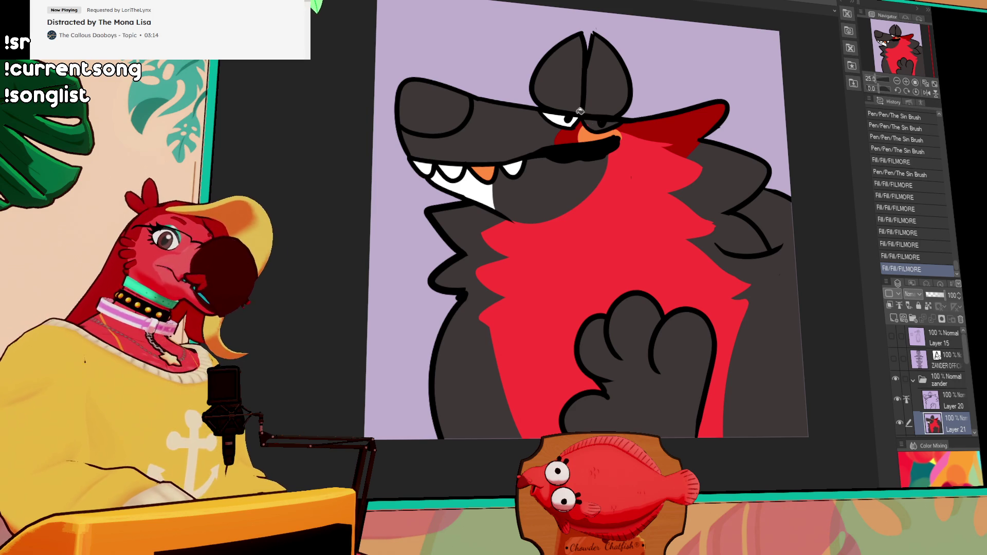
pyautogui.click(550, 118)
pyautogui.click(593, 123)
pyautogui.moveTo(604, 114); pyautogui.dragTo(611, 119)
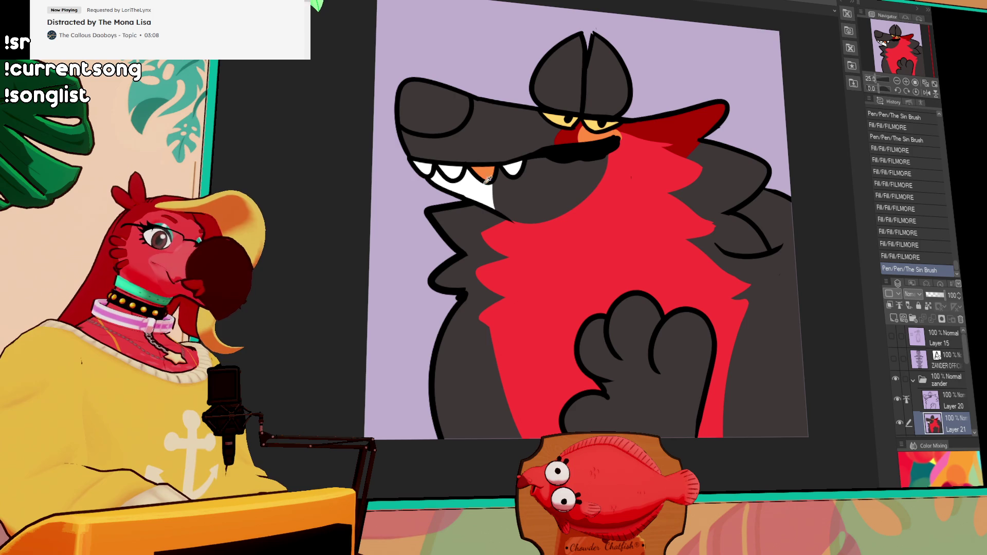
# Step: Draw white divider strokes and fill both shapes on top of the head white
pyautogui.moveTo(579, 51)
pyautogui.mouseDown()
pyautogui.moveTo(569, 110)
pyautogui.moveTo(592, 98)
pyautogui.moveTo(600, 114)
pyautogui.mouseUp()
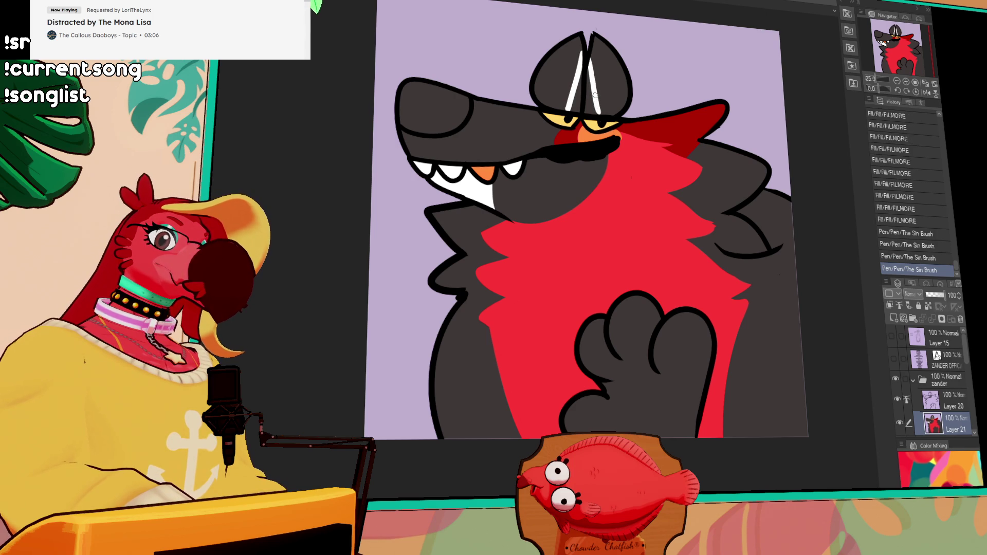
pyautogui.press('g')
pyautogui.click(555, 72)
pyautogui.click(614, 69)
pyautogui.click(592, 80)
pyautogui.moveTo(592, 54); pyautogui.dragTo(601, 98)
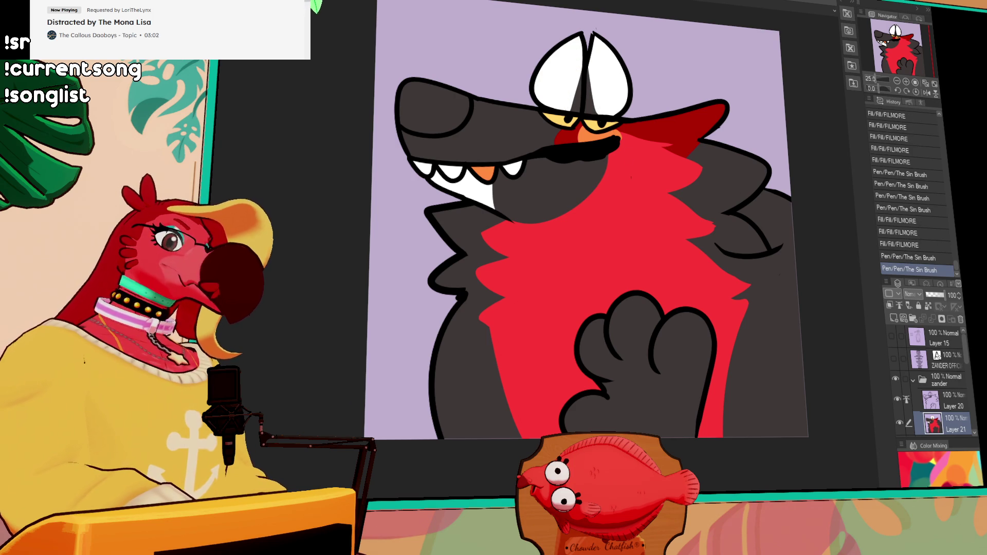
# Step: Fill the nose solid black and dab four freckle dots on the muzzle
pyautogui.click(435, 108)
pyautogui.click(465, 102)
pyautogui.click(470, 137)
pyautogui.click(489, 140)
pyautogui.click(474, 144)
pyautogui.moveTo(777, 201); pyautogui.dragTo(764, 199)
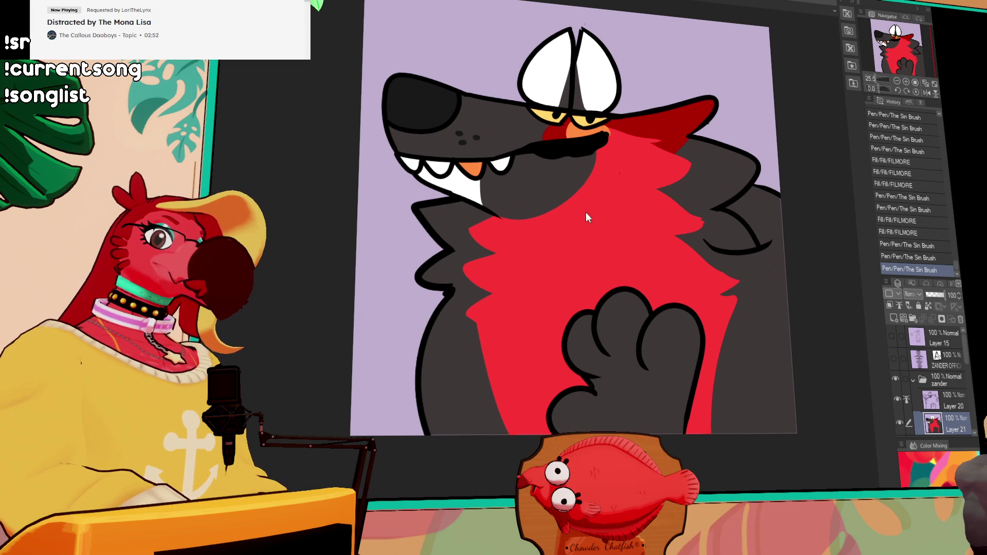
# Step: Undo a stray orange stroke and auto-select the red chest fur area
pyautogui.moveTo(587, 197)
pyautogui.mouseDown()
pyautogui.moveTo(587, 221)
pyautogui.moveTo(572, 221)
pyautogui.moveTo(604, 291)
pyautogui.mouseUp()
pyautogui.hotkey('ctrl', 'z')
pyautogui.press('w')
pyautogui.click(566, 228)
# Step: Draw a zigzag orange edge on the chest fur, fill inside it orange, and touch up the edges
pyautogui.press('p')
pyautogui.moveTo(500, 230)
pyautogui.mouseDown()
pyautogui.moveTo(496, 249)
pyautogui.moveTo(530, 301)
pyautogui.moveTo(498, 329)
pyautogui.mouseUp()
pyautogui.press('g')
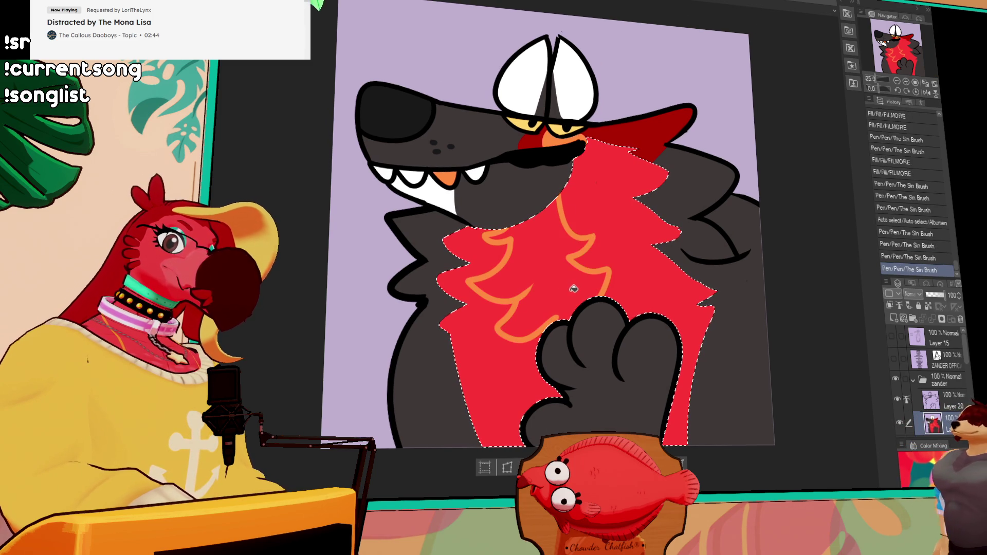
pyautogui.click(573, 281)
pyautogui.press('p')
pyautogui.moveTo(493, 228); pyautogui.dragTo(468, 237)
pyautogui.moveTo(481, 285); pyautogui.dragTo(422, 275)
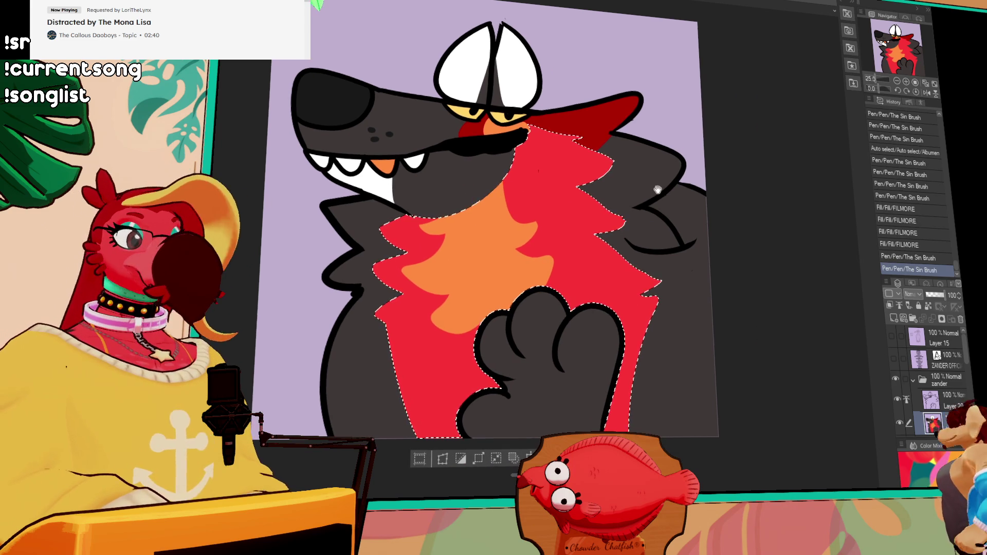
pyautogui.moveTo(518, 200); pyautogui.dragTo(511, 207)
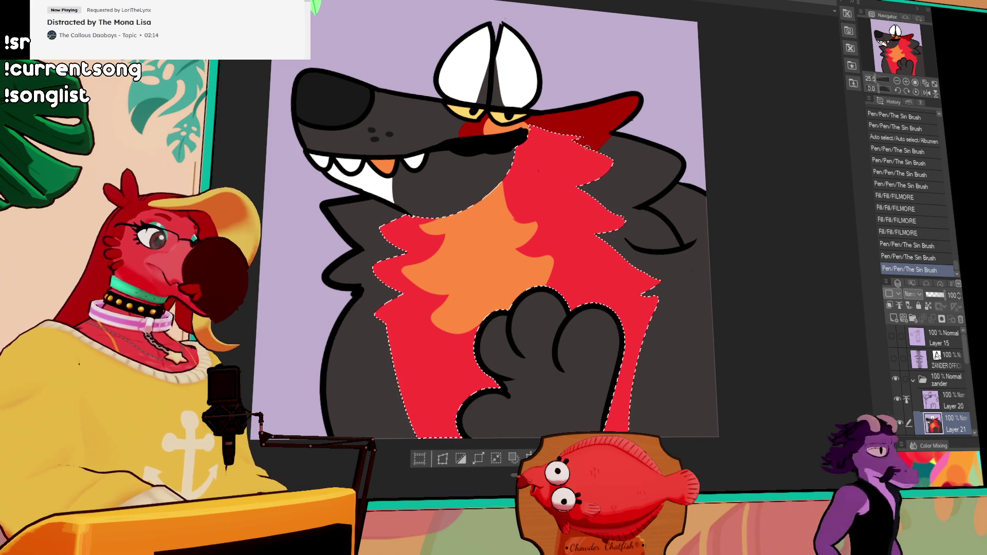
pyautogui.scroll(-2, 479, 284)
# Step: Reshape the orange chest patch with several strokes, comparing each with undo and redo
pyautogui.moveTo(478, 284)
pyautogui.mouseDown()
pyautogui.moveTo(453, 321)
pyautogui.moveTo(478, 331)
pyautogui.mouseUp()
pyautogui.hotkey('ctrl', 'z')
pyautogui.hotkey('ctrl', 'y')
pyautogui.hotkey('ctrl', 'z')
pyautogui.hotkey('ctrl', 'y')
pyautogui.hotkey('ctrl', 'z')
pyautogui.hotkey('ctrl', 'y')
pyautogui.moveTo(456, 330); pyautogui.dragTo(496, 286)
pyautogui.moveTo(456, 332); pyautogui.dragTo(487, 300)
pyautogui.hotkey('ctrl', 'z')
pyautogui.hotkey('ctrl', 'y')
pyautogui.hotkey('ctrl', 'z')
pyautogui.hotkey('ctrl', 'y')
pyautogui.hotkey('ctrl', 'z')
pyautogui.hotkey('ctrl', 'y')
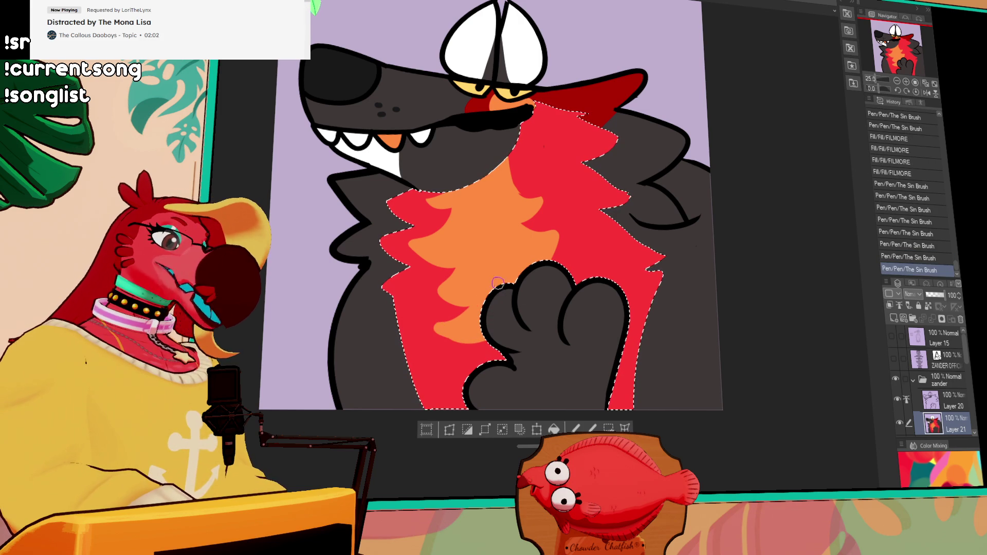
# Step: Paint red over the orange patch's lower edge, toggling undo and redo to compare
pyautogui.moveTo(447, 325)
pyautogui.mouseDown()
pyautogui.moveTo(465, 334)
pyautogui.moveTo(463, 319)
pyautogui.moveTo(464, 347)
pyautogui.moveTo(508, 326)
pyautogui.mouseUp()
pyautogui.hotkey('ctrl', 'z')
pyautogui.hotkey('ctrl', 'y')
pyautogui.hotkey('ctrl', 'z')
pyautogui.hotkey('ctrl', 'y')
pyautogui.hotkey('ctrl', 'z')
pyautogui.hotkey('ctrl', 'y')
pyautogui.hotkey('ctrl', 'z')
pyautogui.hotkey('ctrl', 'y')
pyautogui.hotkey('ctrl', 'z')
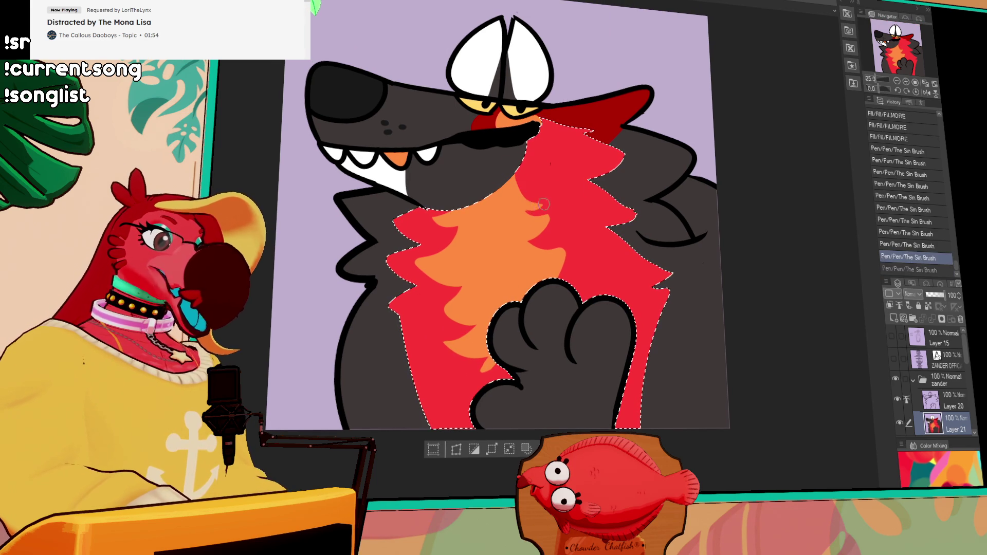
pyautogui.hotkey('ctrl', 'y')
pyautogui.hotkey('ctrl', 'z')
pyautogui.hotkey('ctrl', 'y')
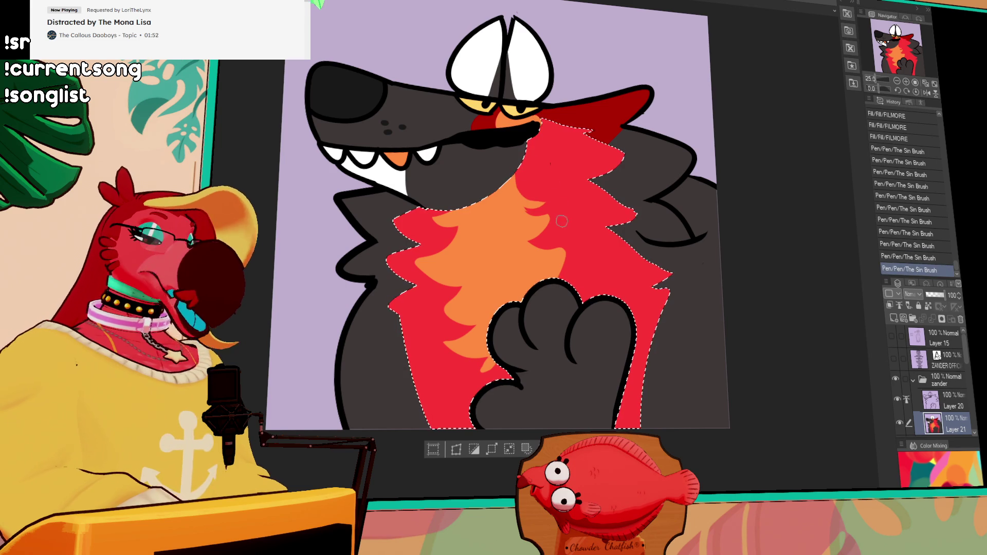
# Step: Try one more chest stroke, then clear the selection around the red fur with Ctrl+D
pyautogui.moveTo(521, 182); pyautogui.dragTo(546, 246)
pyautogui.hotkey('ctrl', 'z')
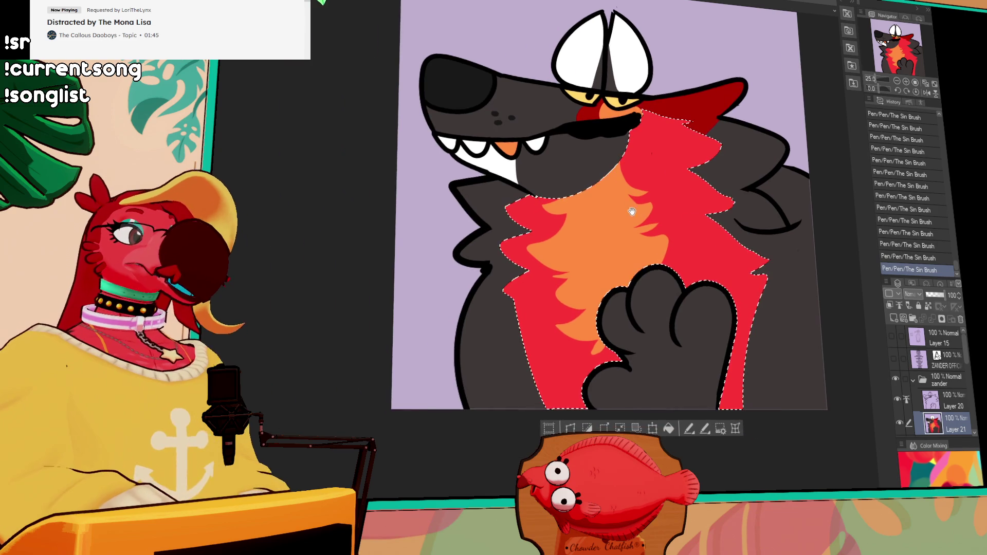
pyautogui.moveTo(445, 229); pyautogui.dragTo(551, 216)
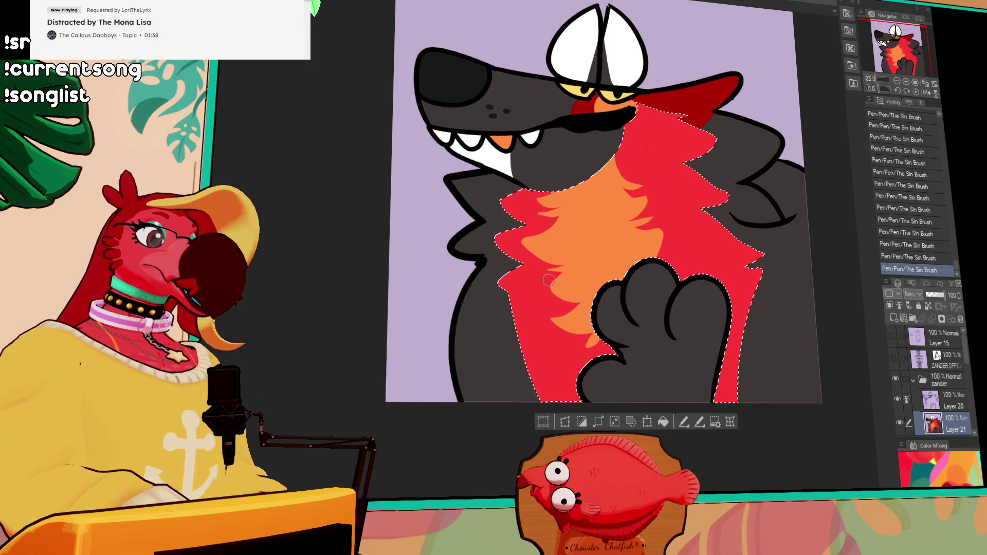
pyautogui.hotkey('ctrl', 'z')
pyautogui.hotkey('ctrl', 'y')
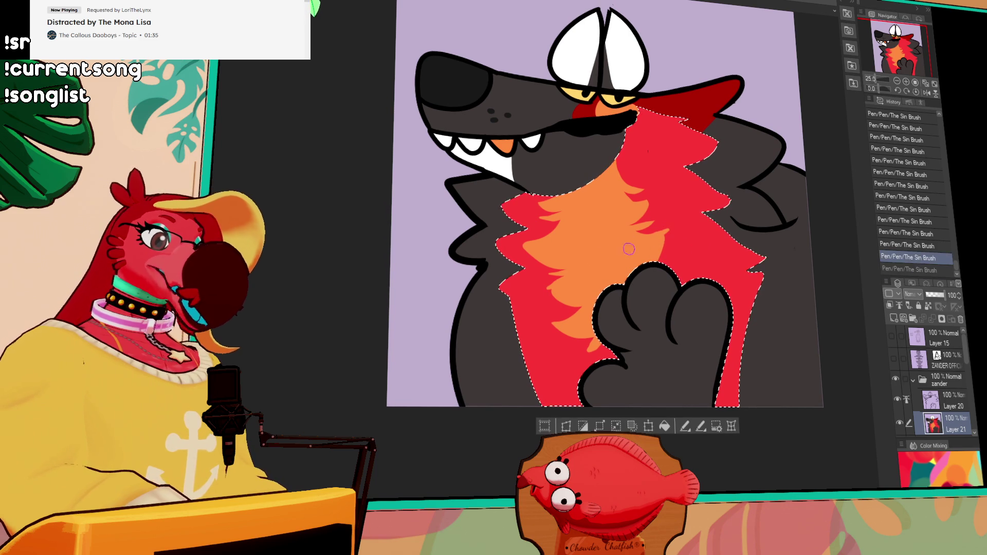
pyautogui.moveTo(673, 227); pyautogui.dragTo(679, 297)
pyautogui.hotkey('ctrl', 'd')
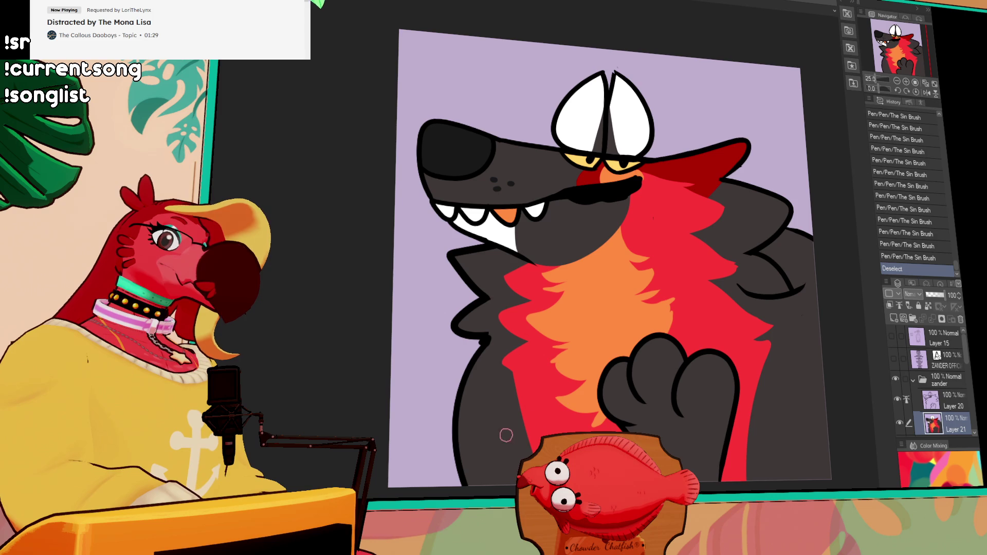
# Step: Paint a jagged white fur patch across the wolf's chest under the raised paw, fixing the paw's white spots
pyautogui.moveTo(550, 257); pyautogui.dragTo(524, 190)
pyautogui.moveTo(519, 323)
pyautogui.mouseDown()
pyautogui.moveTo(553, 312)
pyautogui.moveTo(519, 329)
pyautogui.moveTo(570, 354)
pyautogui.moveTo(534, 339)
pyautogui.moveTo(570, 317)
pyautogui.moveTo(573, 342)
pyautogui.moveTo(496, 329)
pyautogui.moveTo(523, 312)
pyautogui.mouseUp()
pyautogui.hotkey('ctrl', 'z')
pyautogui.hotkey('ctrl', 'y')
pyautogui.moveTo(581, 350)
pyautogui.mouseDown()
pyautogui.moveTo(522, 378)
pyautogui.moveTo(580, 357)
pyautogui.mouseUp()
pyautogui.moveTo(592, 321); pyautogui.dragTo(590, 375)
pyautogui.moveTo(586, 366)
pyautogui.mouseDown()
pyautogui.moveTo(578, 392)
pyautogui.moveTo(580, 381)
pyautogui.mouseUp()
# Step: With the nose's dark colour, shade the paw's toes and outline its bottom pad
pyautogui.keyDown('alt'); pyautogui.click(440, 80); pyautogui.keyUp('alt')
pyautogui.moveTo(586, 305)
pyautogui.mouseDown()
pyautogui.moveTo(587, 329)
pyautogui.moveTo(581, 309)
pyautogui.moveTo(631, 303)
pyautogui.moveTo(614, 313)
pyautogui.mouseUp()
pyautogui.moveTo(649, 283)
pyautogui.mouseDown()
pyautogui.moveTo(656, 315)
pyautogui.moveTo(668, 309)
pyautogui.mouseUp()
pyautogui.moveTo(617, 411)
pyautogui.mouseDown()
pyautogui.moveTo(609, 378)
pyautogui.moveTo(673, 390)
pyautogui.moveTo(624, 409)
pyautogui.mouseUp()
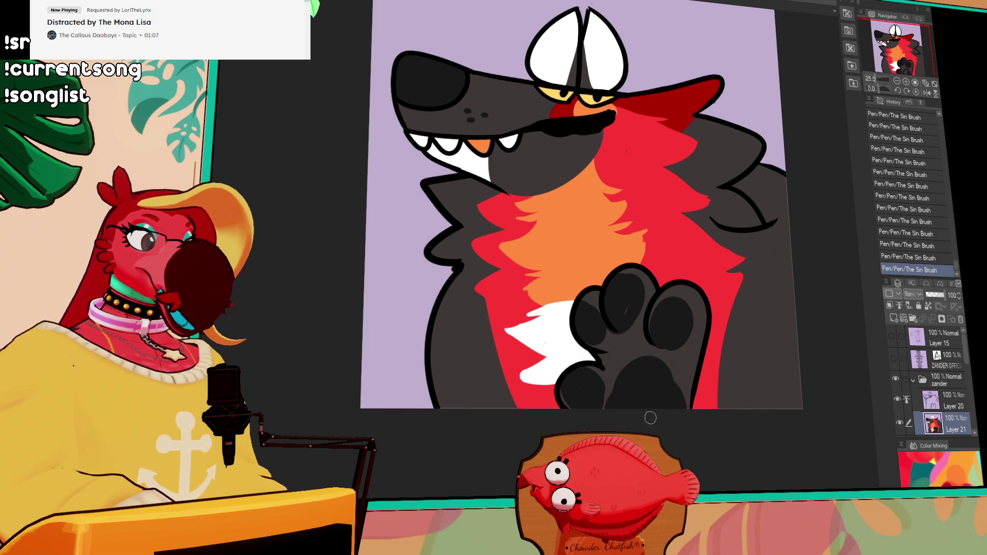
# Step: Paint red over the lower edge of the white chest patch
pyautogui.moveTo(665, 367); pyautogui.dragTo(661, 346)
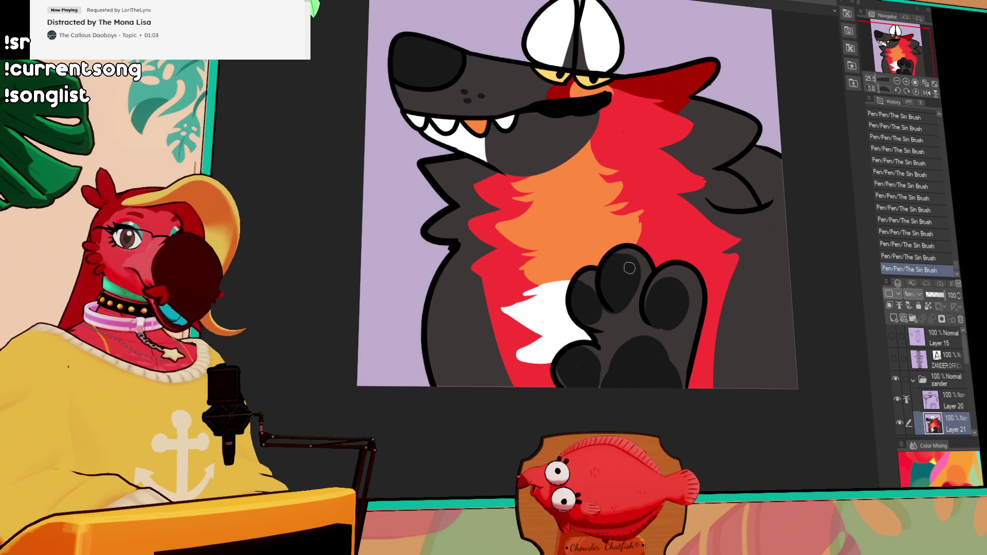
pyautogui.moveTo(626, 262); pyautogui.dragTo(624, 244)
pyautogui.moveTo(734, 186); pyautogui.dragTo(728, 218)
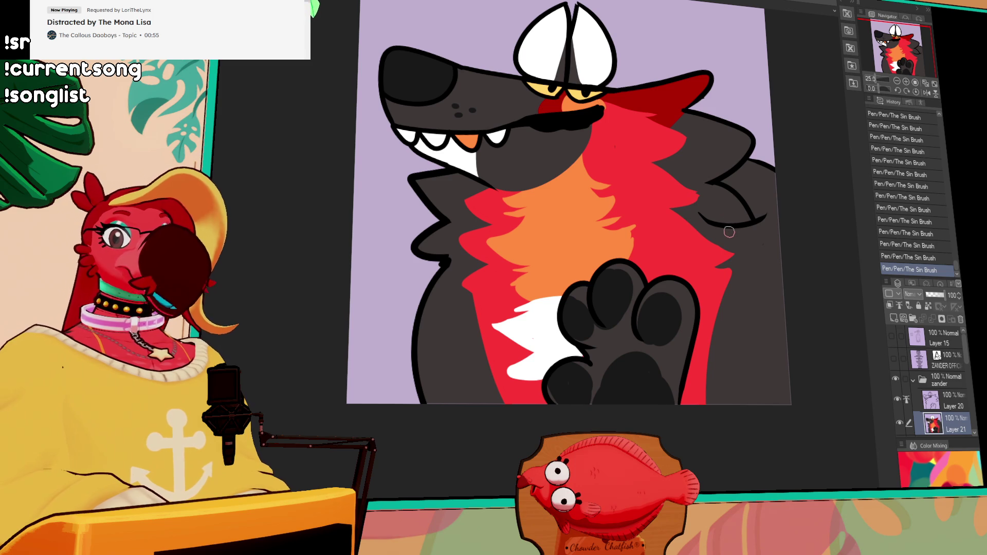
pyautogui.moveTo(581, 331); pyautogui.dragTo(585, 327)
pyautogui.moveTo(528, 375); pyautogui.dragTo(556, 371)
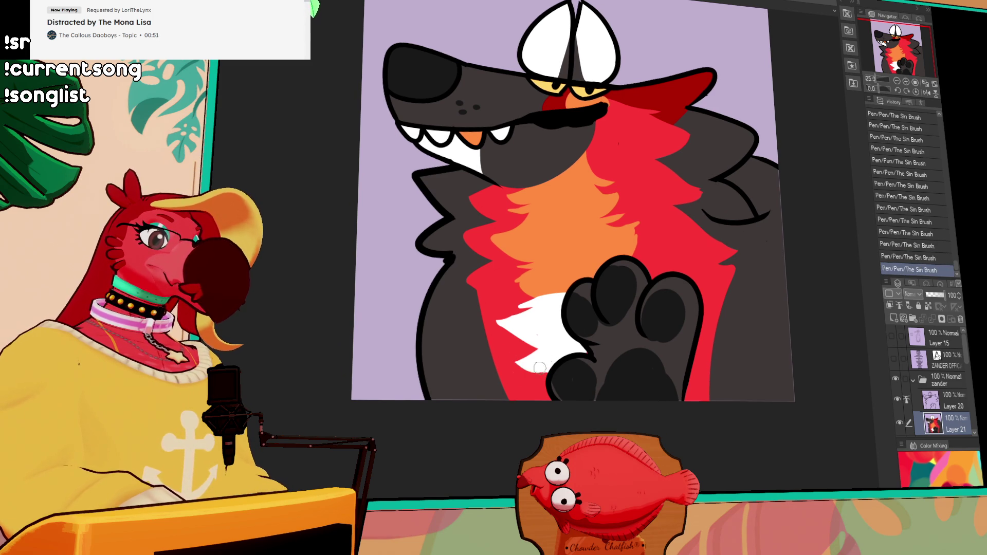
pyautogui.scroll(-2, 560, 337)
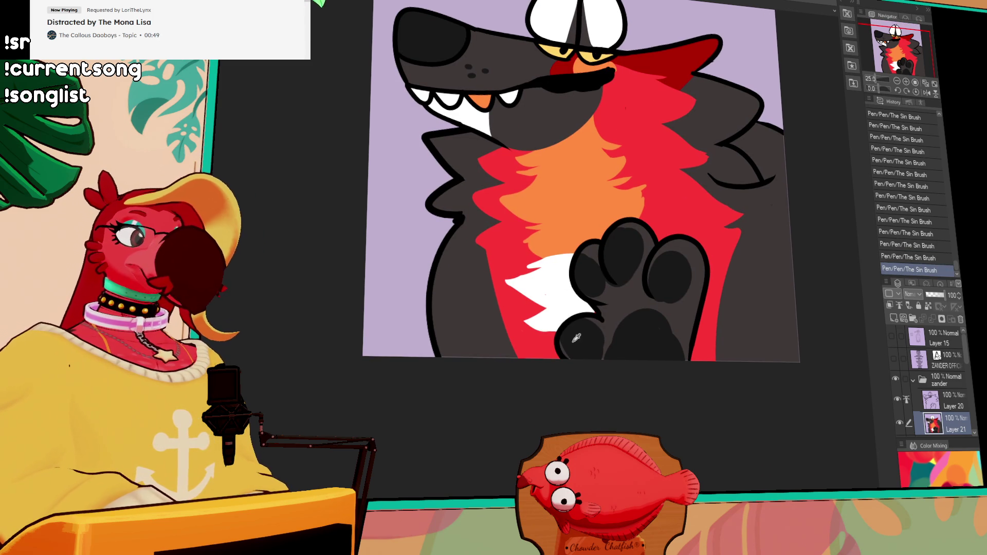
pyautogui.scroll(3, 588, 313)
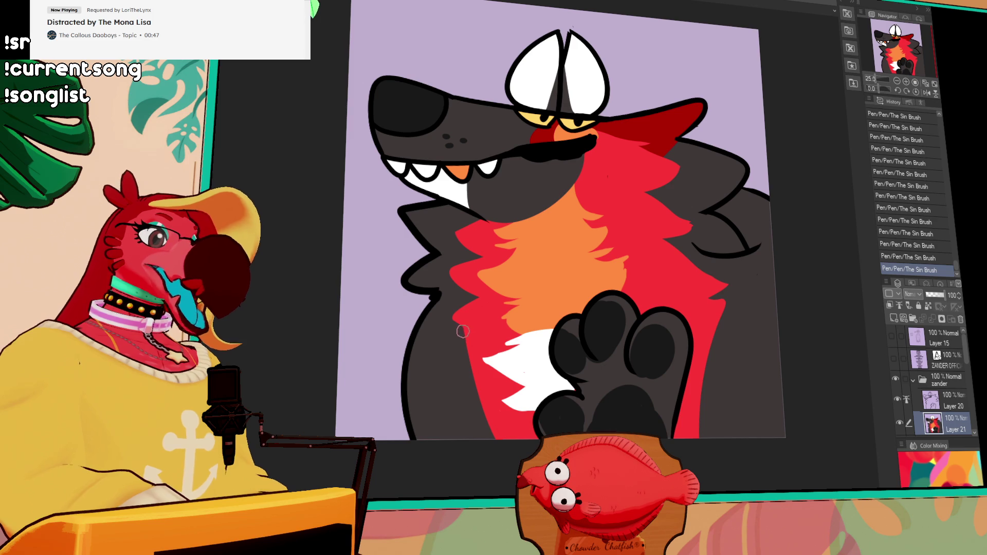
pyautogui.scroll(2, 724, 226)
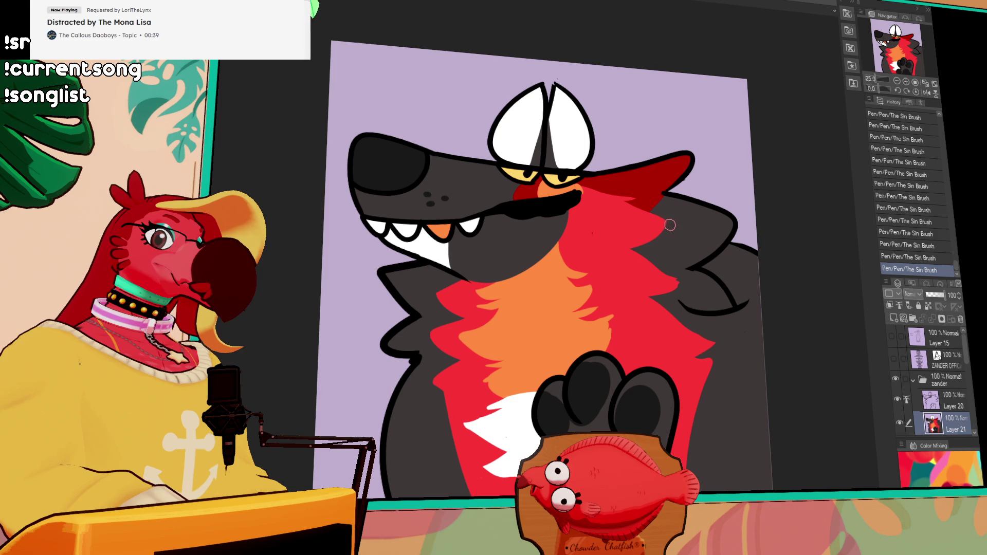
pyautogui.moveTo(728, 221); pyautogui.dragTo(721, 212)
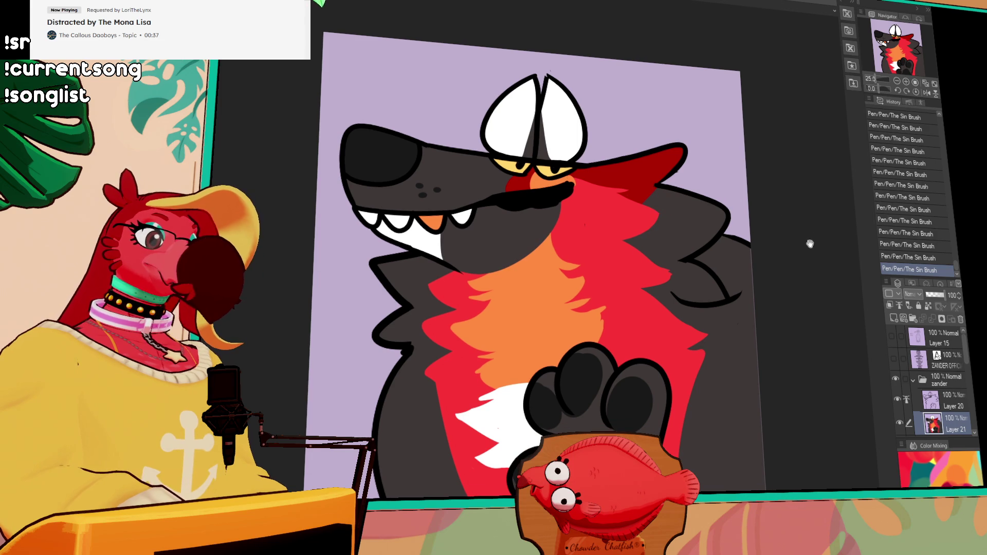
# Step: Erase a bit of linework on Layer 20, then add small strokes near the paw on Layer 21
pyautogui.click(946, 400)
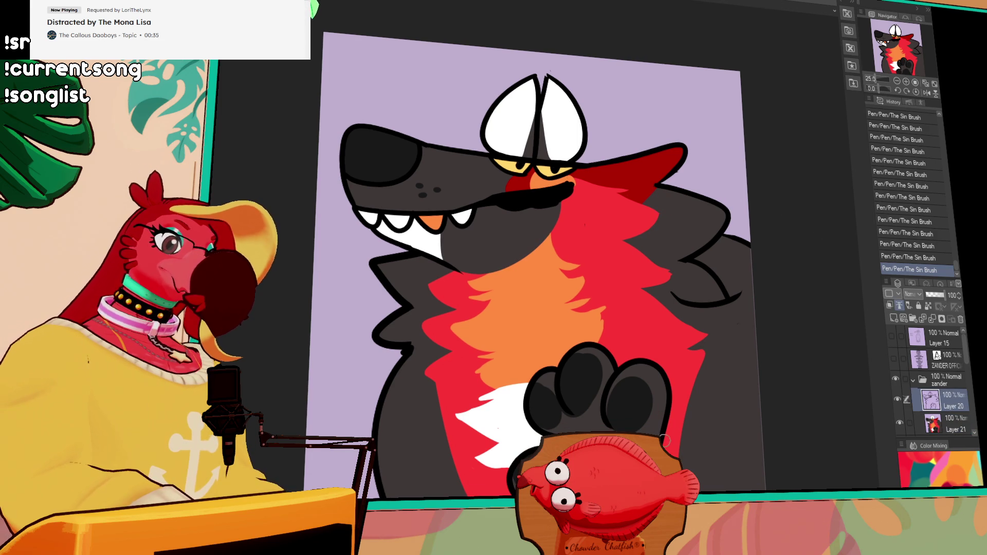
pyautogui.moveTo(684, 421); pyautogui.dragTo(689, 427)
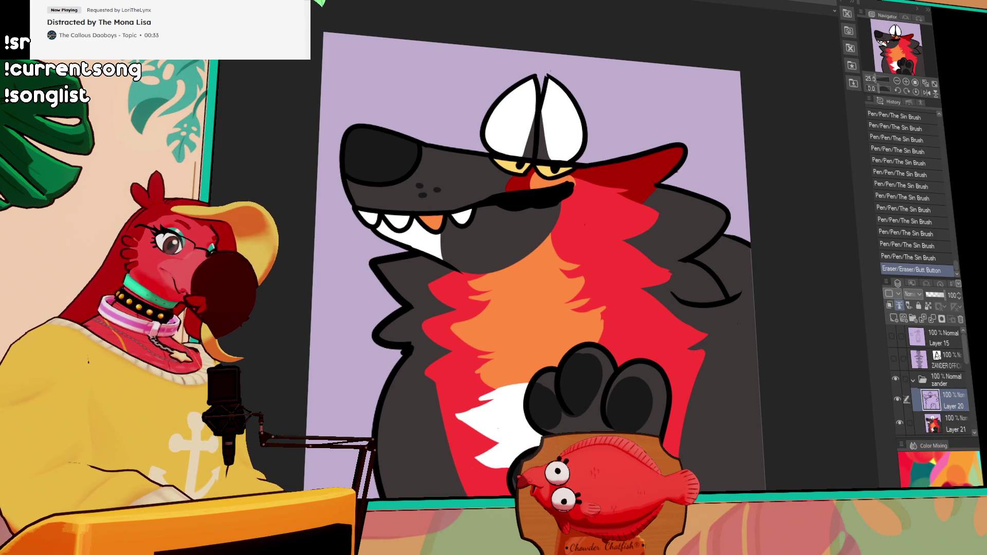
pyautogui.click(950, 430)
pyautogui.moveTo(683, 427); pyautogui.dragTo(684, 440)
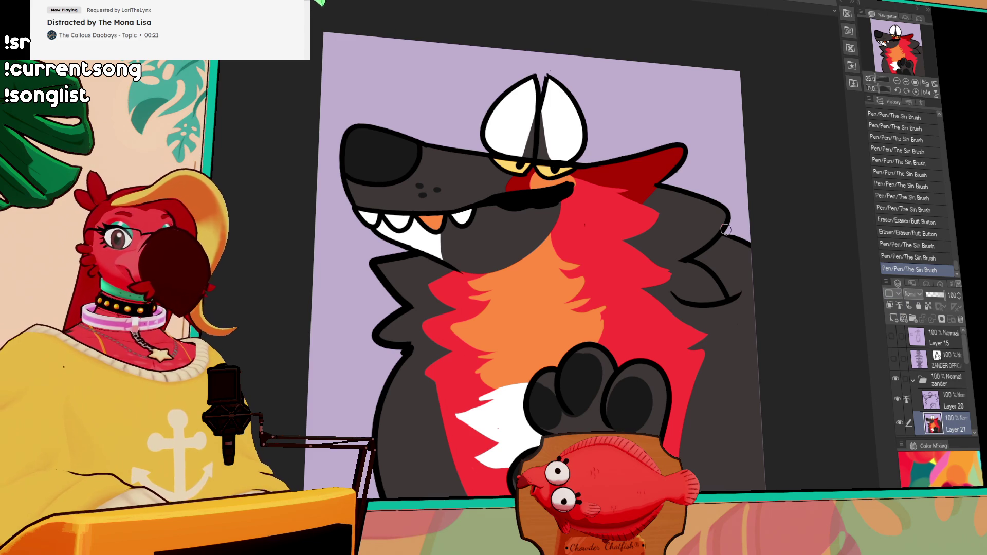
# Step: Merge Layer 20 down into Layer 21 and select the canvas, then undo
pyautogui.hotkey('ctrl', 'e')
pyautogui.hotkey('ctrl', 'a')
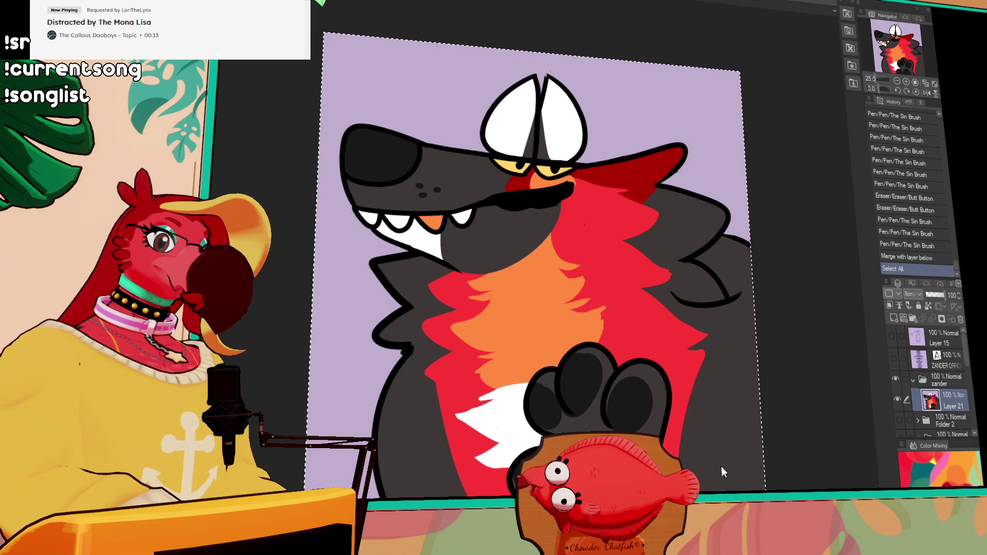
pyautogui.hotkey('ctrl', 'z')
pyautogui.hotkey('ctrl', 'z')
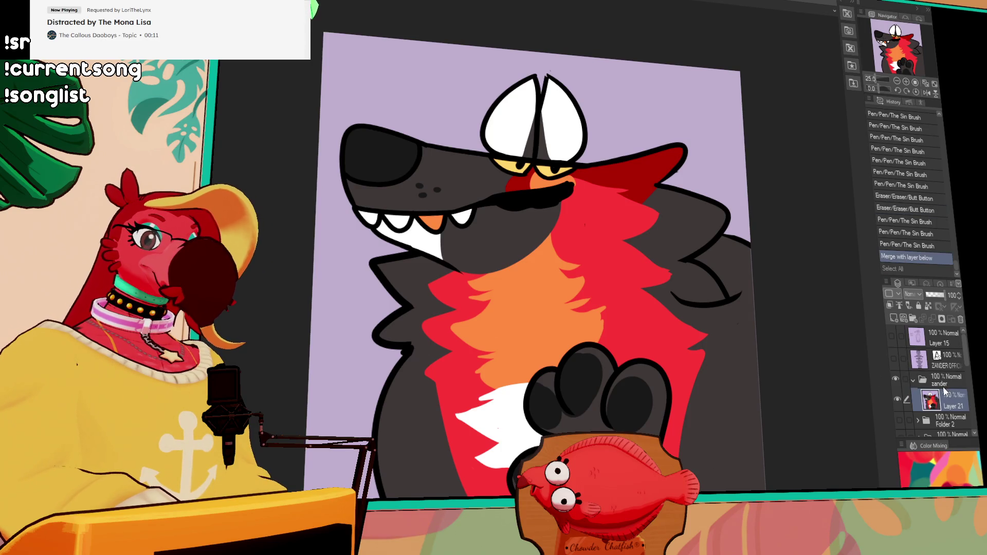
# Step: Hide and collapse the zander folder and create a new layer folder
pyautogui.click(896, 378)
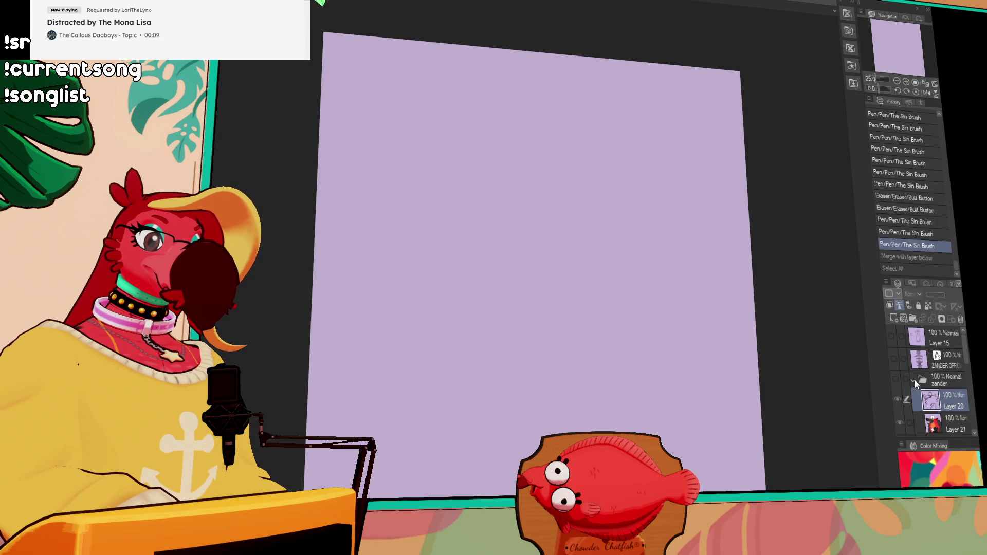
pyautogui.click(913, 379)
pyautogui.click(917, 316)
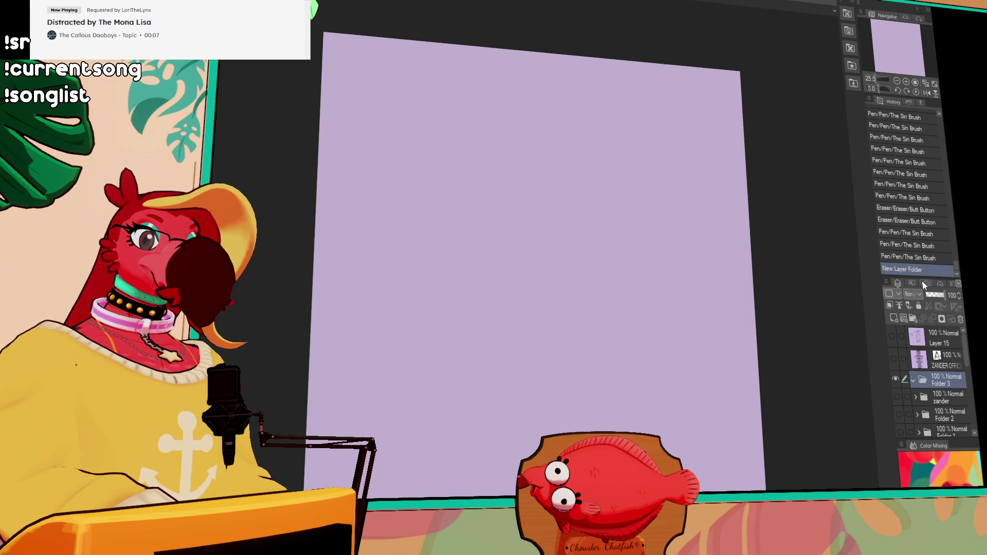
# Step: Delete the word ZANDER and its empty line from the name list text, then hide it
pyautogui.click(893, 358)
pyautogui.click(495, 76)
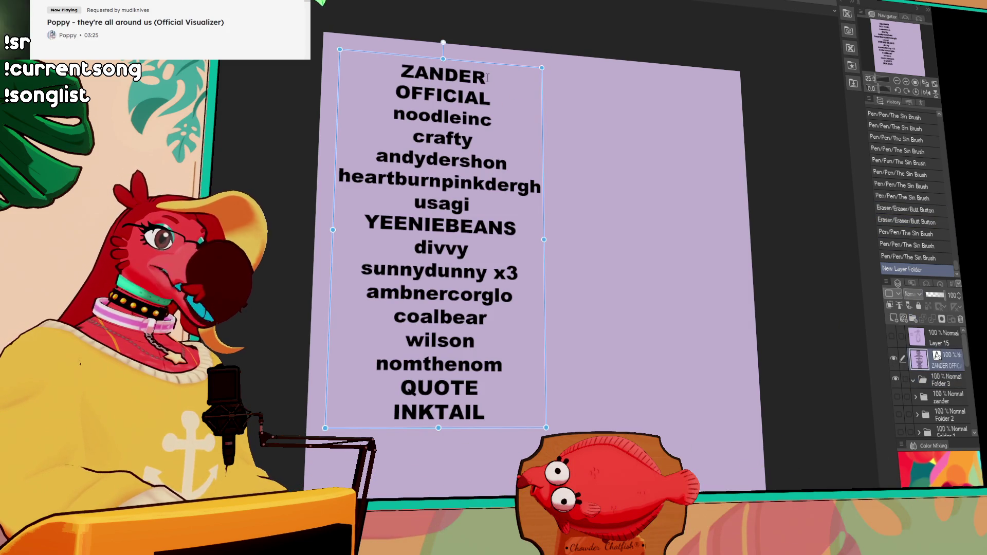
pyautogui.moveTo(495, 75); pyautogui.dragTo(388, 61)
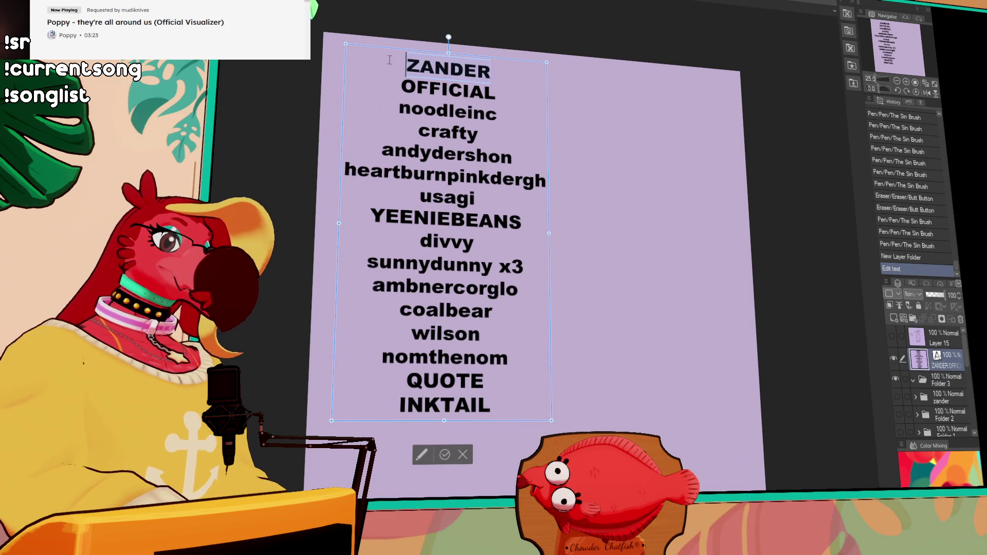
pyautogui.press('BackSpace')
pyautogui.press('Delete')
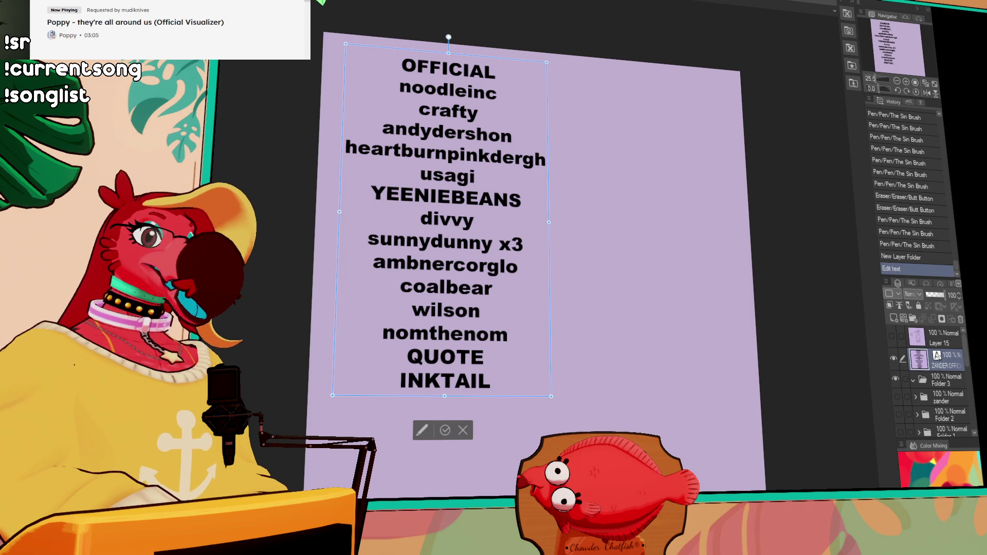
pyautogui.press('Escape')
pyautogui.click(893, 358)
# Step: Add a new raster layer inside Folder 3 and rename the folder 'official'
pyautogui.click(944, 378)
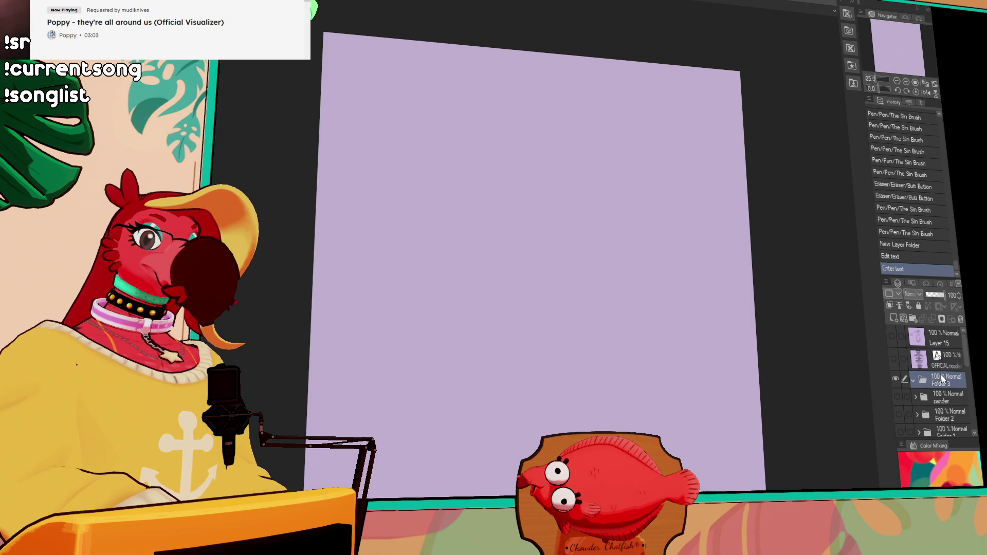
pyautogui.click(896, 318)
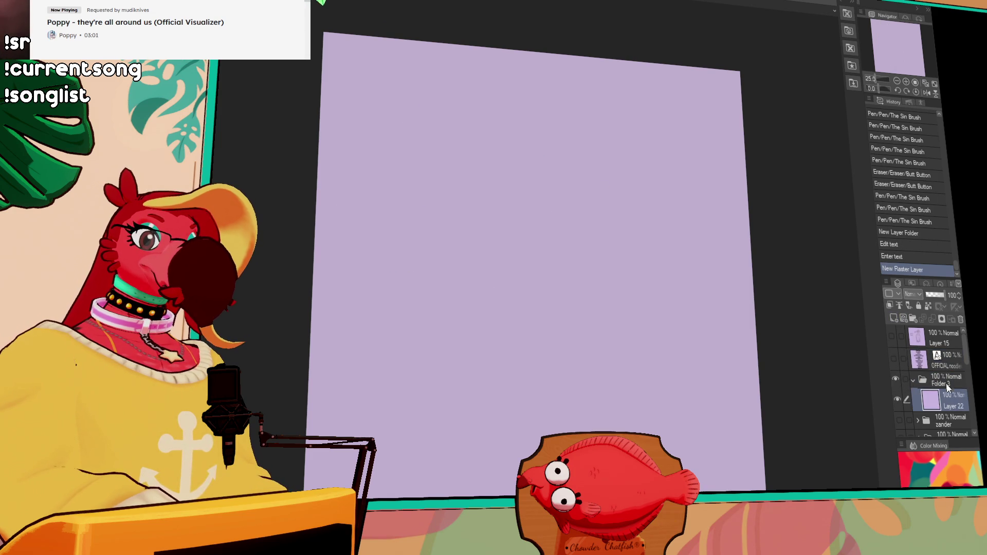
pyautogui.write('official')
pyautogui.press('Return')
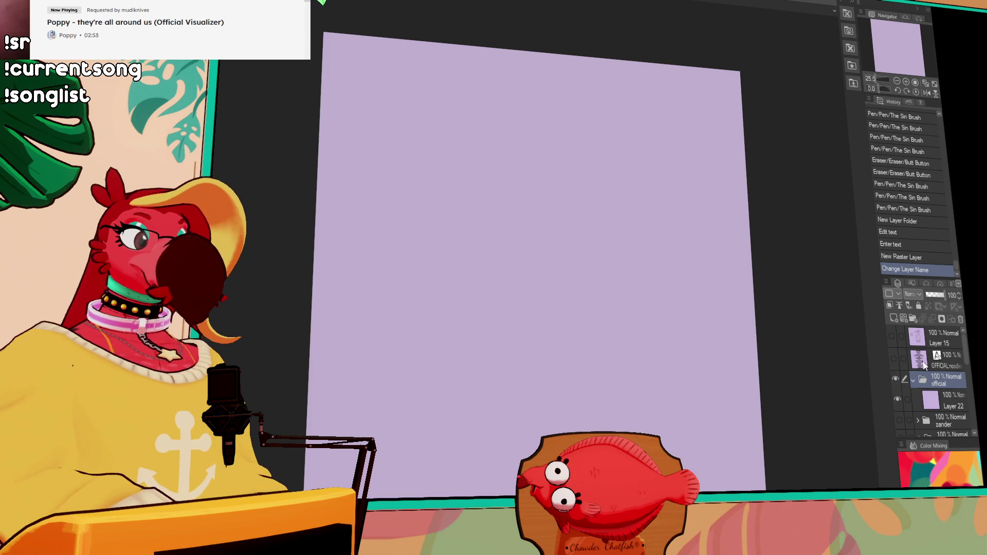
# Step: Draw a sweeping arc across the upper canvas on Layer 22, redrawing it until satisfied
pyautogui.click(930, 400)
pyautogui.moveTo(675, 175); pyautogui.dragTo(418, 242)
pyautogui.hotkey('ctrl', 'z')
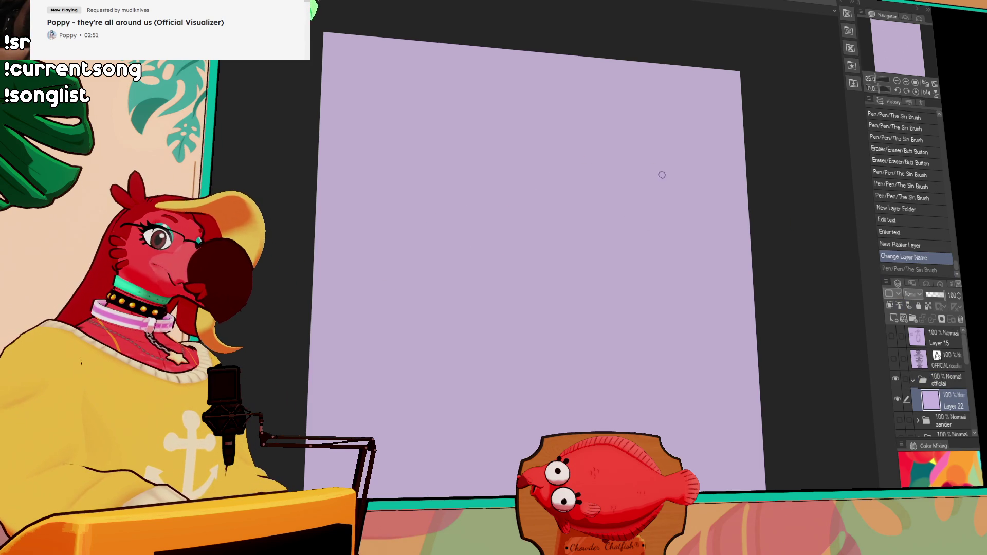
pyautogui.moveTo(668, 158); pyautogui.dragTo(426, 237)
pyautogui.hotkey('ctrl', 'z')
pyautogui.moveTo(669, 158); pyautogui.dragTo(426, 238)
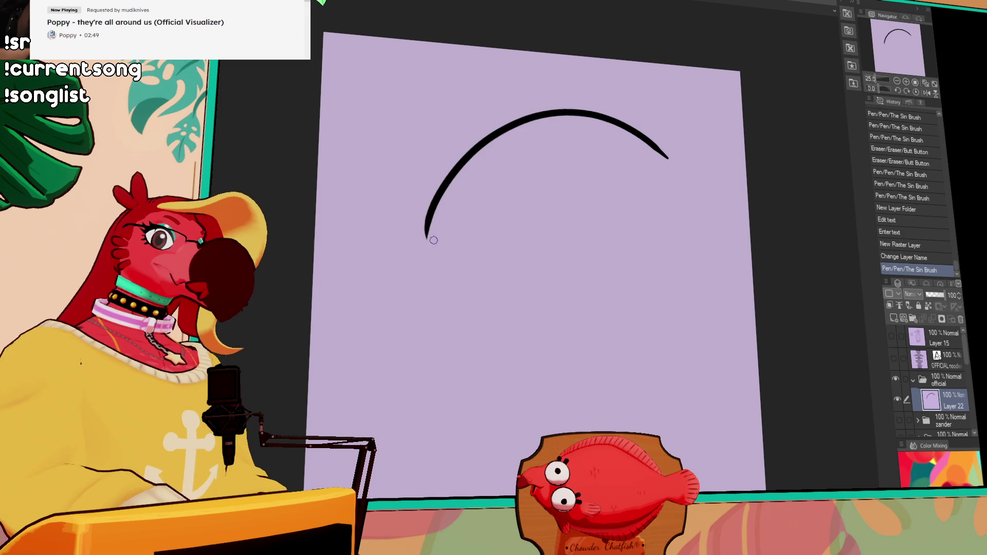
pyautogui.hotkey('ctrl', 'z')
pyautogui.moveTo(658, 138); pyautogui.dragTo(423, 237)
pyautogui.hotkey('ctrl', 'z')
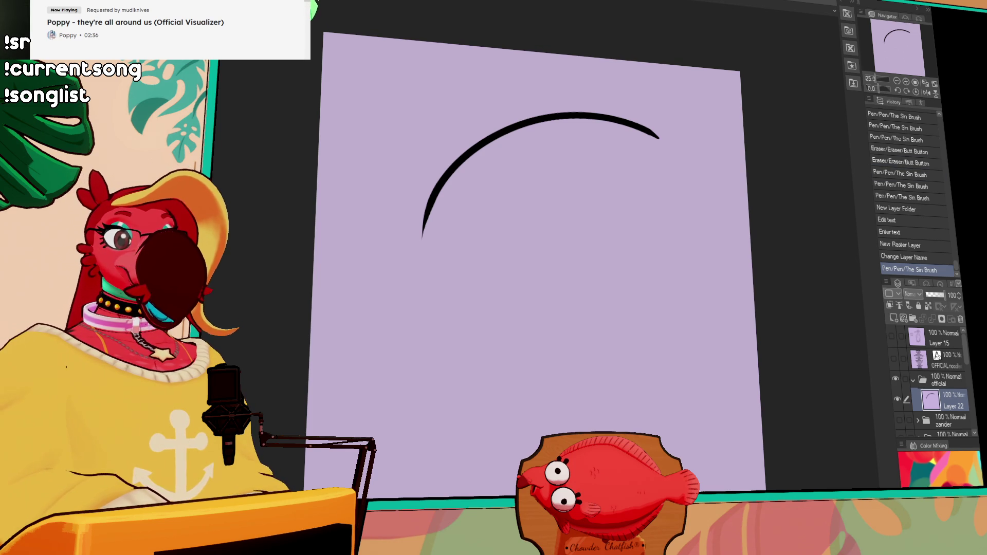
# Step: Show the name list text layer again and begin editing its text
pyautogui.click(894, 358)
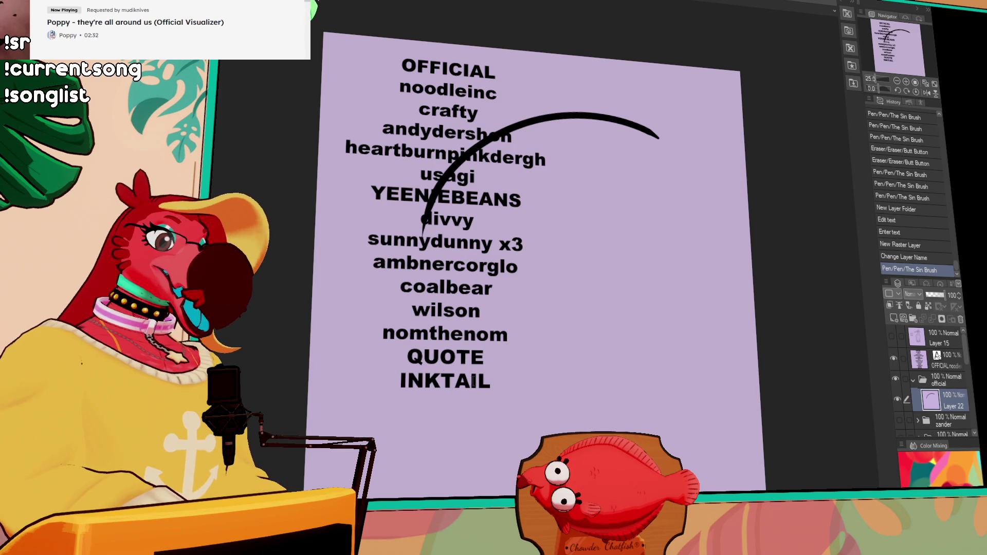
pyautogui.click(902, 358)
pyautogui.click(485, 378)
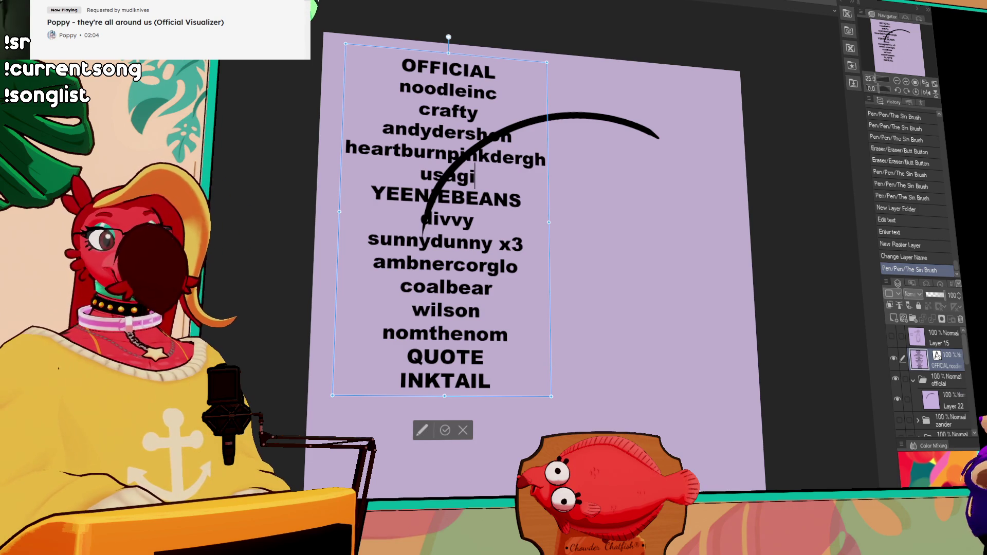
# Step: Finish editing the name list after 'usagi' and hide the text layer
pyautogui.click(474, 176)
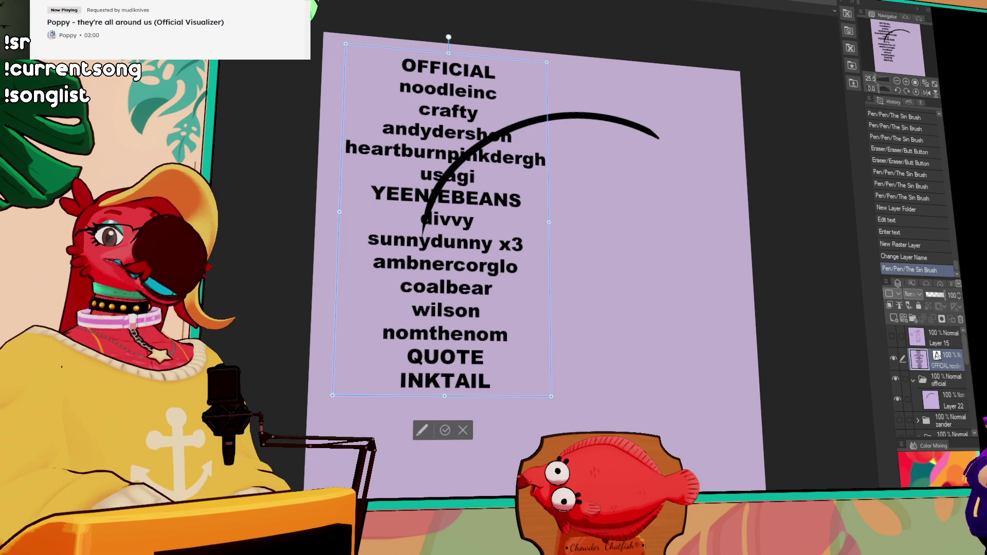
pyautogui.press('Escape')
pyautogui.click(894, 359)
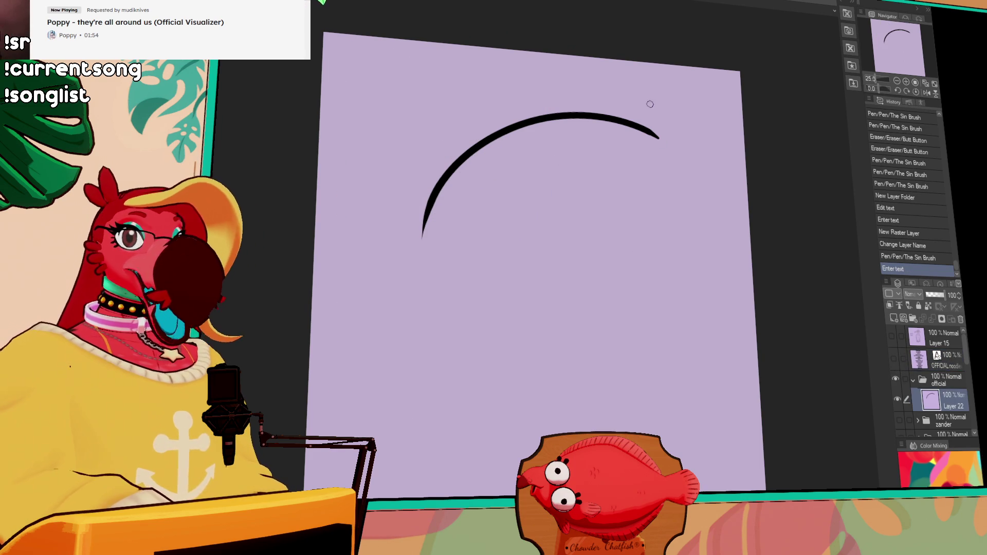
# Step: Shift the arc up-left, extend it into a C-shaped head, and add a solid black nose
pyautogui.moveTo(571, 219); pyautogui.dragTo(542, 197)
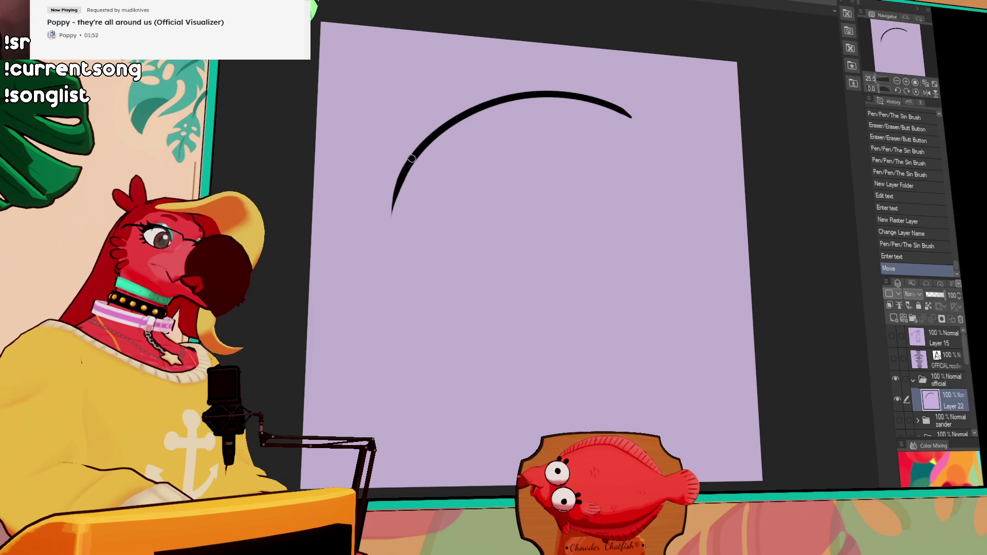
pyautogui.moveTo(412, 161)
pyautogui.mouseDown()
pyautogui.moveTo(408, 257)
pyautogui.moveTo(441, 264)
pyautogui.mouseUp()
pyautogui.moveTo(617, 224); pyautogui.dragTo(492, 263)
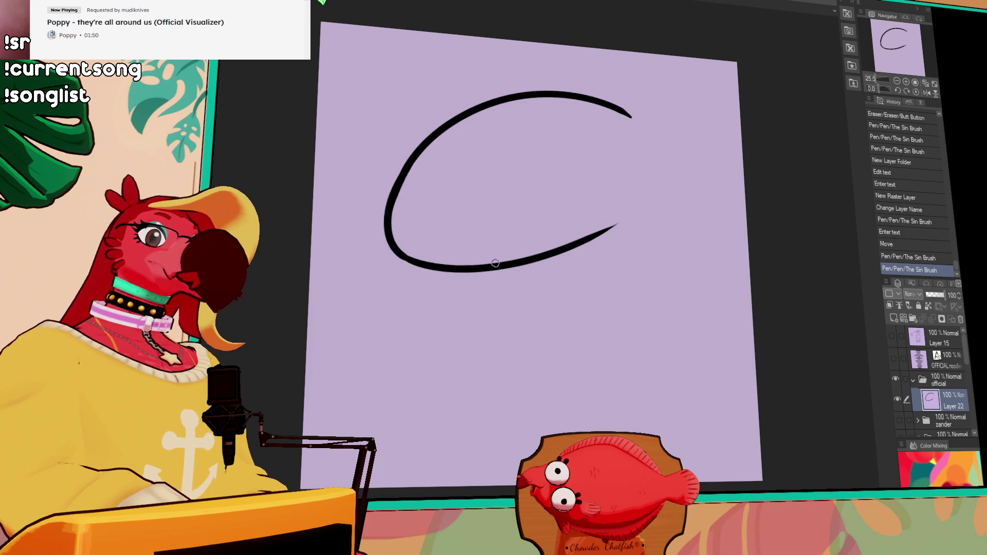
pyautogui.moveTo(418, 203)
pyautogui.mouseDown()
pyautogui.moveTo(380, 195)
pyautogui.moveTo(441, 236)
pyautogui.mouseUp()
pyautogui.moveTo(403, 187)
pyautogui.mouseDown()
pyautogui.moveTo(439, 218)
pyautogui.moveTo(441, 235)
pyautogui.mouseUp()
pyautogui.moveTo(393, 207)
pyautogui.mouseDown()
pyautogui.moveTo(382, 208)
pyautogui.moveTo(389, 189)
pyautogui.moveTo(427, 231)
pyautogui.moveTo(424, 213)
pyautogui.moveTo(411, 231)
pyautogui.moveTo(388, 222)
pyautogui.moveTo(426, 232)
pyautogui.mouseUp()
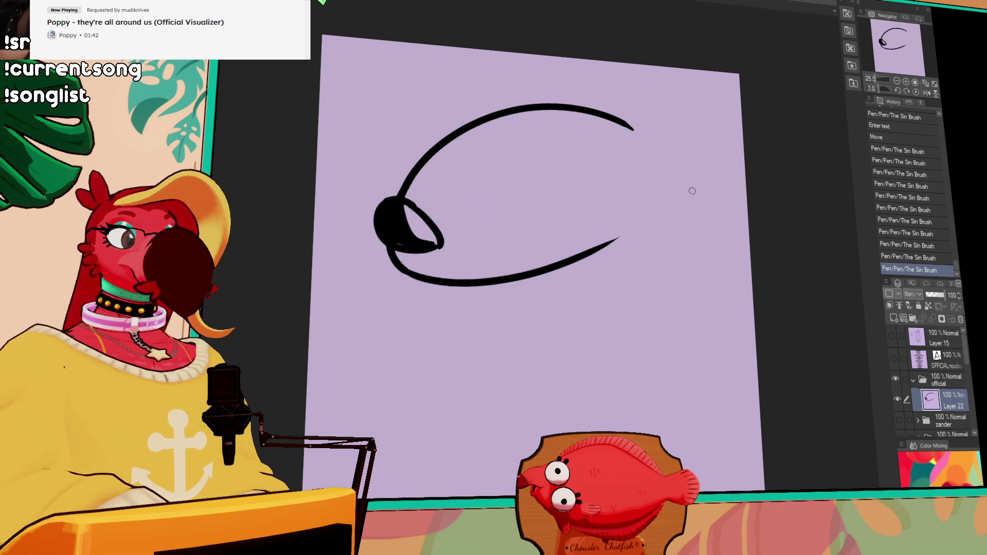
# Step: Draw two oval eyes with pupils, then lasso them and move them up-right
pyautogui.moveTo(438, 176)
pyautogui.mouseDown()
pyautogui.moveTo(518, 124)
pyautogui.moveTo(433, 169)
pyautogui.mouseUp()
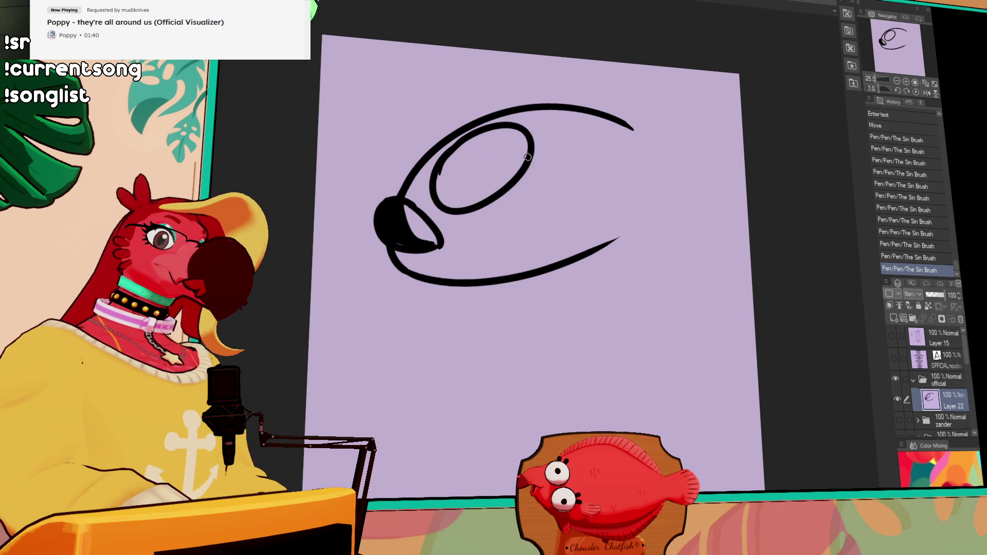
pyautogui.moveTo(524, 173); pyautogui.dragTo(566, 164)
pyautogui.hotkey('ctrl', 'z')
pyautogui.hotkey('ctrl', 'z')
pyautogui.moveTo(487, 132)
pyautogui.mouseDown()
pyautogui.moveTo(451, 172)
pyautogui.moveTo(537, 161)
pyautogui.mouseUp()
pyautogui.hotkey('ctrl', 'z')
pyautogui.moveTo(454, 171)
pyautogui.mouseDown()
pyautogui.moveTo(509, 180)
pyautogui.moveTo(553, 235)
pyautogui.moveTo(500, 165)
pyautogui.mouseUp()
pyautogui.moveTo(554, 184); pyautogui.dragTo(540, 201)
pyautogui.moveTo(555, 181); pyautogui.dragTo(547, 193)
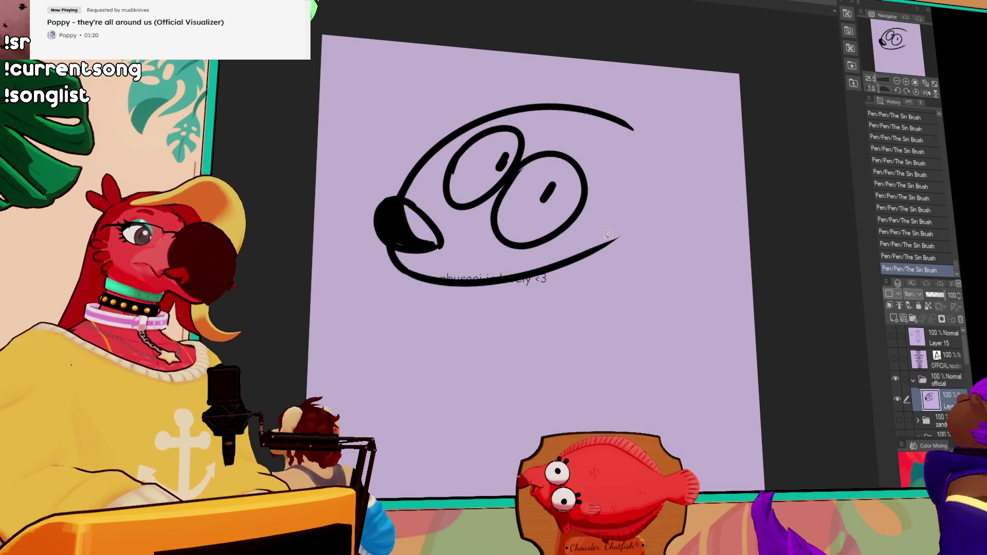
pyautogui.moveTo(445, 154)
pyautogui.mouseDown()
pyautogui.moveTo(455, 226)
pyautogui.moveTo(570, 235)
pyautogui.moveTo(529, 117)
pyautogui.moveTo(488, 114)
pyautogui.moveTo(479, 123)
pyautogui.mouseUp()
pyautogui.moveTo(556, 221); pyautogui.dragTo(582, 202)
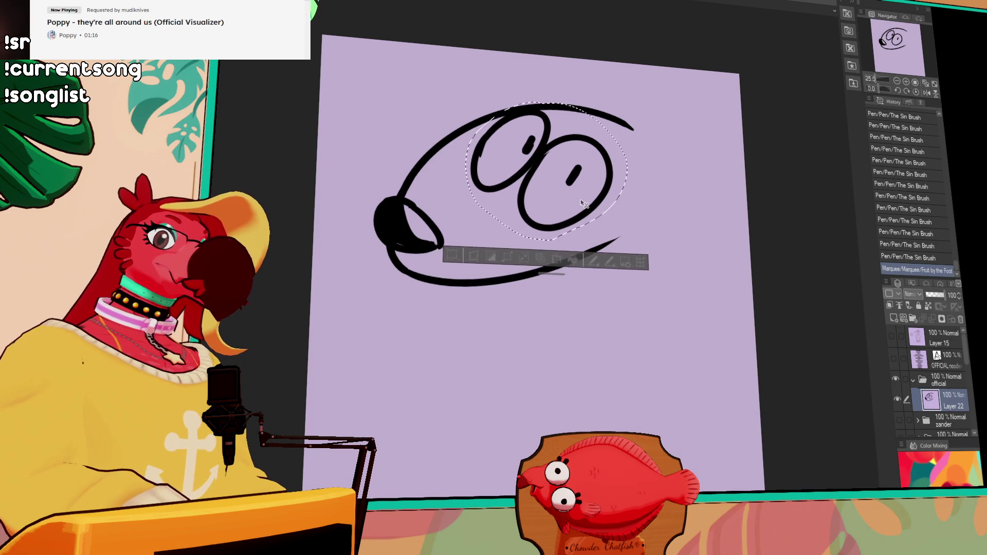
# Step: Redraw the lower mouth line from the nose and taper the jaw's right end
pyautogui.hotkey('ctrl', 'd')
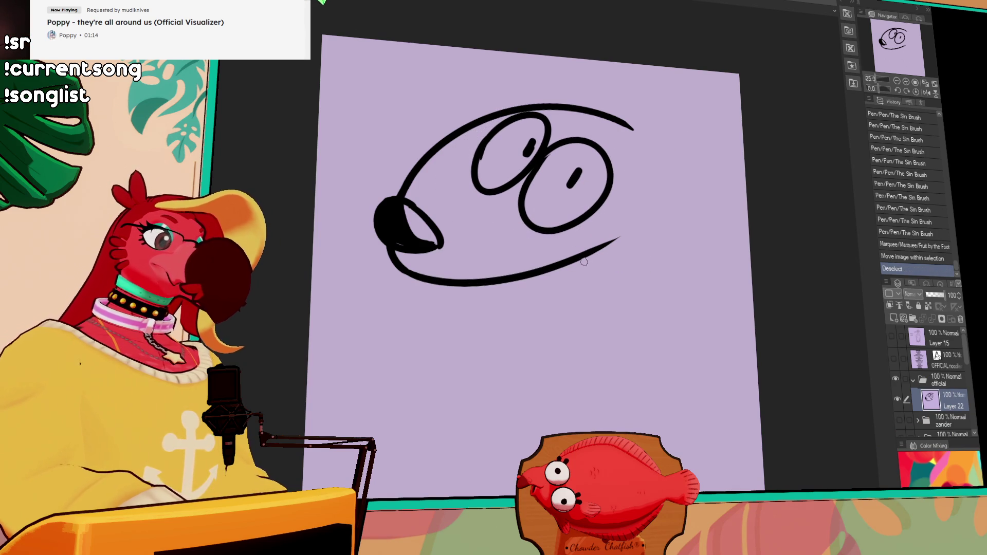
pyautogui.moveTo(383, 249); pyautogui.dragTo(463, 282)
pyautogui.moveTo(383, 249); pyautogui.dragTo(538, 282)
pyautogui.hotkey('ctrl', 'z')
pyautogui.moveTo(395, 251)
pyautogui.mouseDown()
pyautogui.moveTo(519, 284)
pyautogui.moveTo(560, 270)
pyautogui.mouseUp()
pyautogui.moveTo(468, 285); pyautogui.dragTo(568, 267)
pyautogui.moveTo(509, 277); pyautogui.dragTo(617, 239)
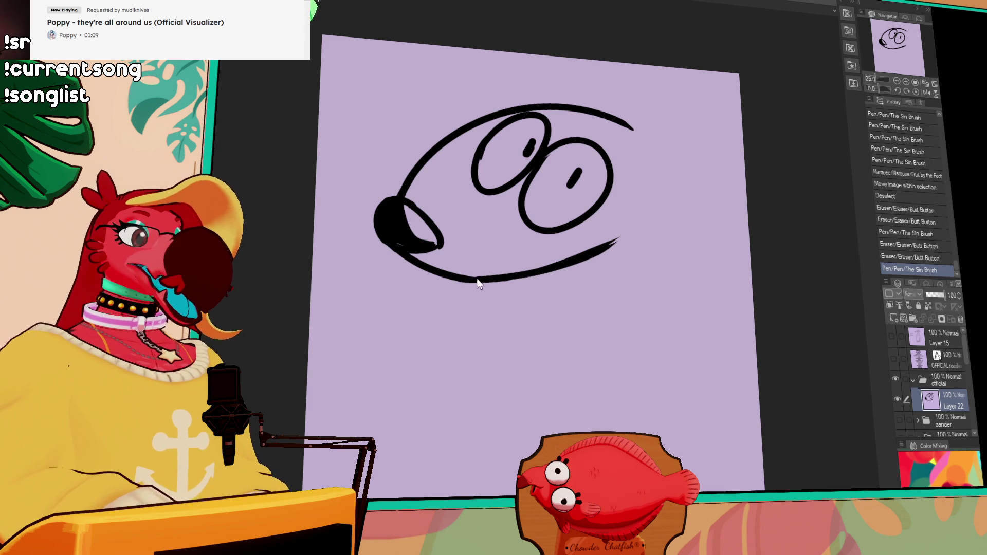
pyautogui.hotkey('ctrl', 'z')
pyautogui.hotkey('ctrl', 'y')
pyautogui.hotkey('ctrl', 'z')
pyautogui.hotkey('ctrl', 'y')
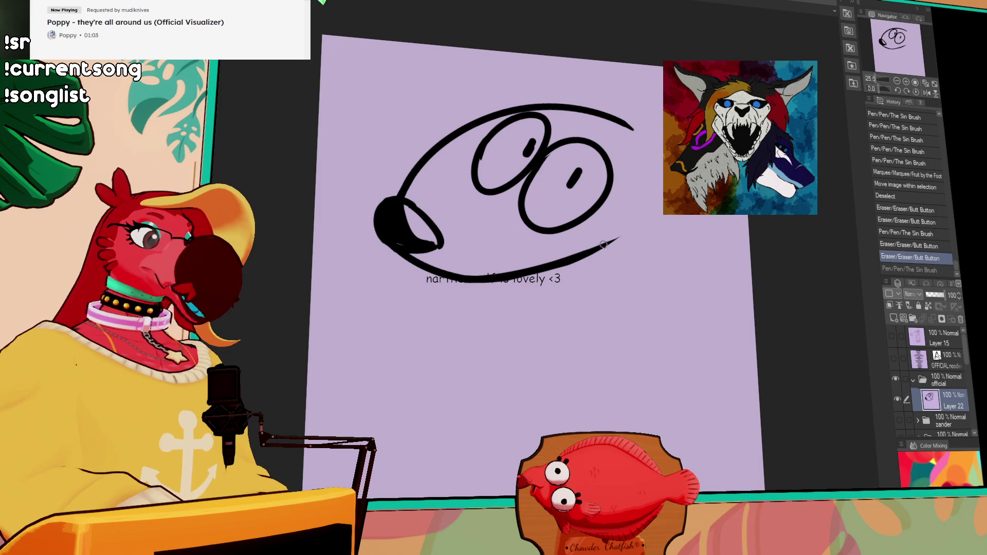
# Step: Draw a heavy eyelid line across the eyes and erase stray eye marks
pyautogui.moveTo(599, 257)
pyautogui.mouseDown()
pyautogui.moveTo(624, 253)
pyautogui.moveTo(655, 197)
pyautogui.mouseUp()
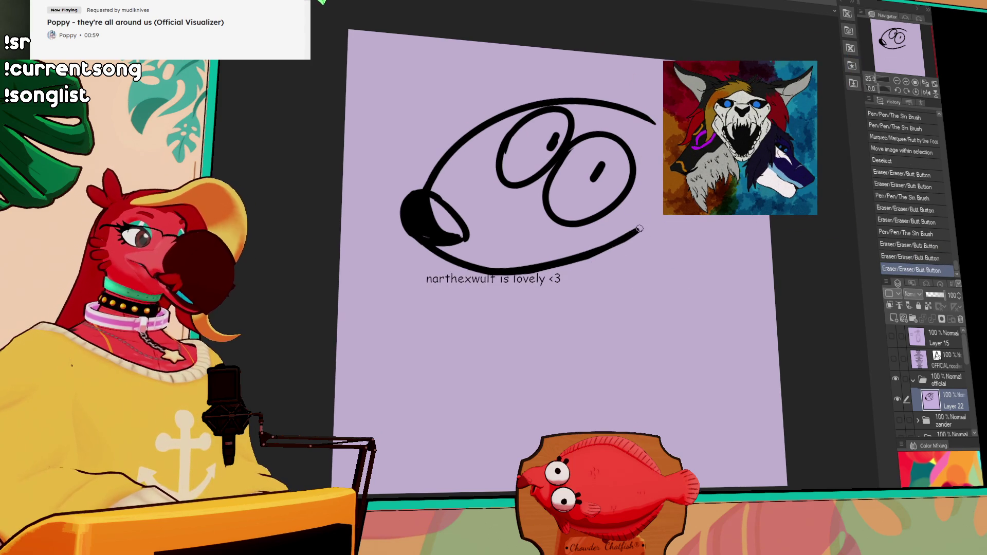
pyautogui.moveTo(634, 232)
pyautogui.mouseDown()
pyautogui.moveTo(649, 221)
pyautogui.moveTo(618, 234)
pyautogui.mouseUp()
pyautogui.hotkey('ctrl', 'z')
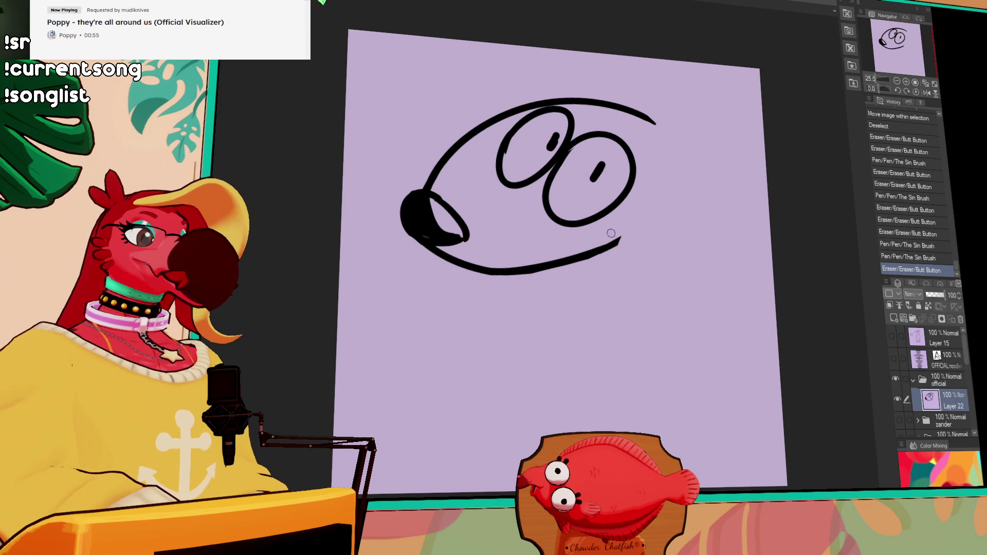
pyautogui.moveTo(514, 126)
pyautogui.mouseDown()
pyautogui.moveTo(626, 181)
pyautogui.moveTo(596, 167)
pyautogui.mouseUp()
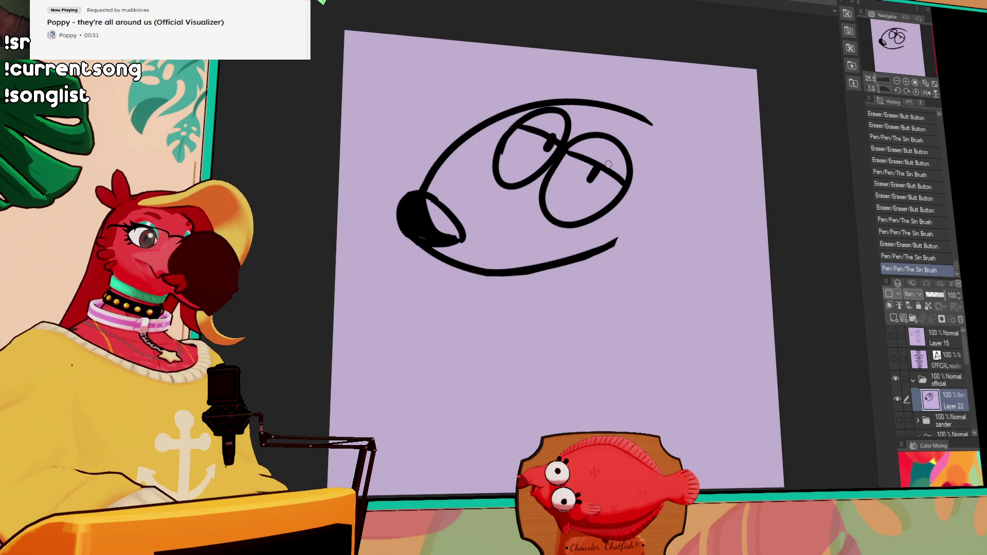
pyautogui.click(549, 129)
pyautogui.click(549, 129)
# Step: Move the head sketch down-left, then lasso it and shrink it with Scale/Rotate
pyautogui.moveTo(693, 167)
pyautogui.mouseDown()
pyautogui.moveTo(735, 168)
pyautogui.moveTo(735, 148)
pyautogui.mouseUp()
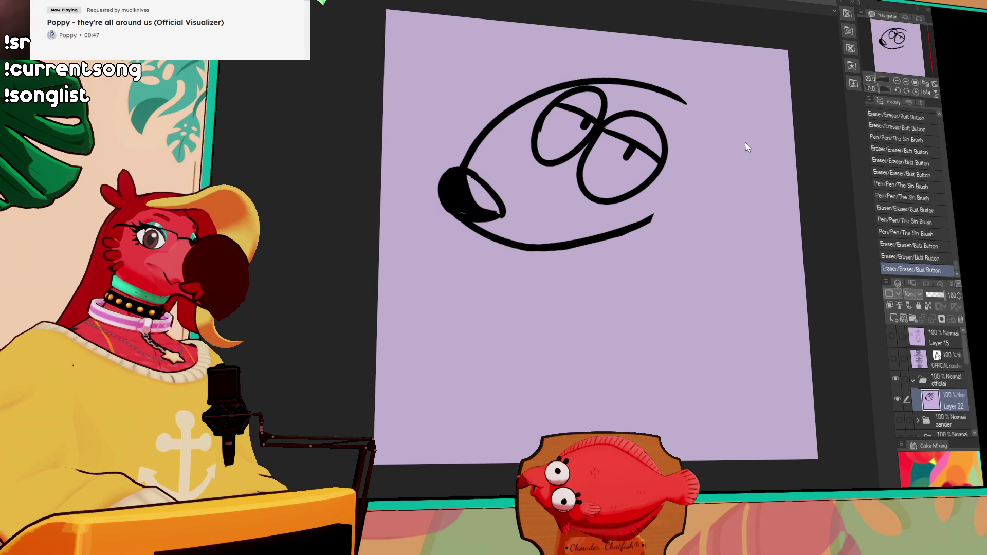
pyautogui.moveTo(683, 100); pyautogui.dragTo(667, 159)
pyautogui.moveTo(723, 279)
pyautogui.mouseDown()
pyautogui.moveTo(738, 259)
pyautogui.moveTo(725, 280)
pyautogui.mouseUp()
pyautogui.hotkey('ctrl', 't')
pyautogui.moveTo(750, 376); pyautogui.dragTo(688, 323)
pyautogui.moveTo(570, 199); pyautogui.dragTo(610, 219)
pyautogui.press('Return')
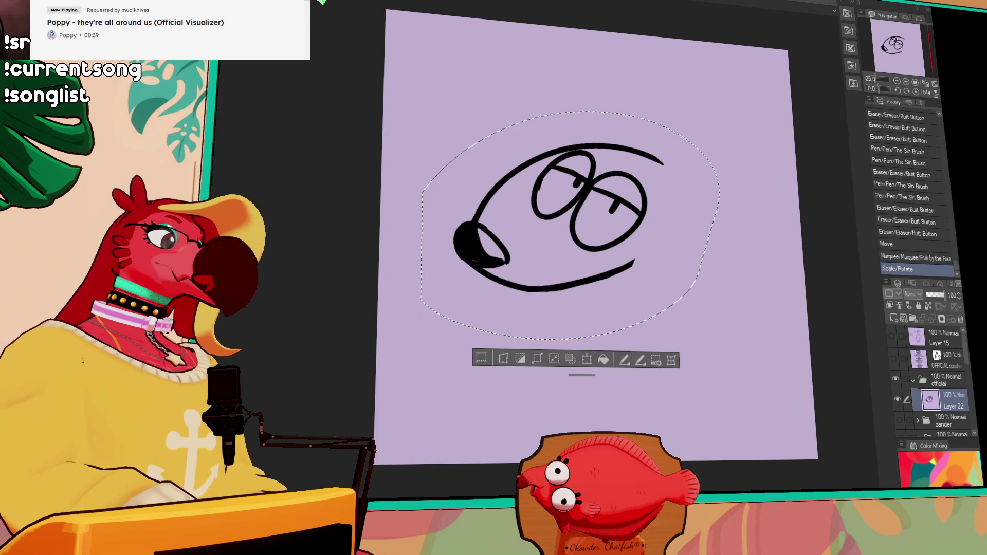
# Step: Draw two large round ears above the rat's head
pyautogui.hotkey('ctrl', 'd')
pyautogui.moveTo(656, 101)
pyautogui.mouseDown()
pyautogui.moveTo(648, 156)
pyautogui.moveTo(590, 143)
pyautogui.mouseUp()
pyautogui.hotkey('ctrl', 'z')
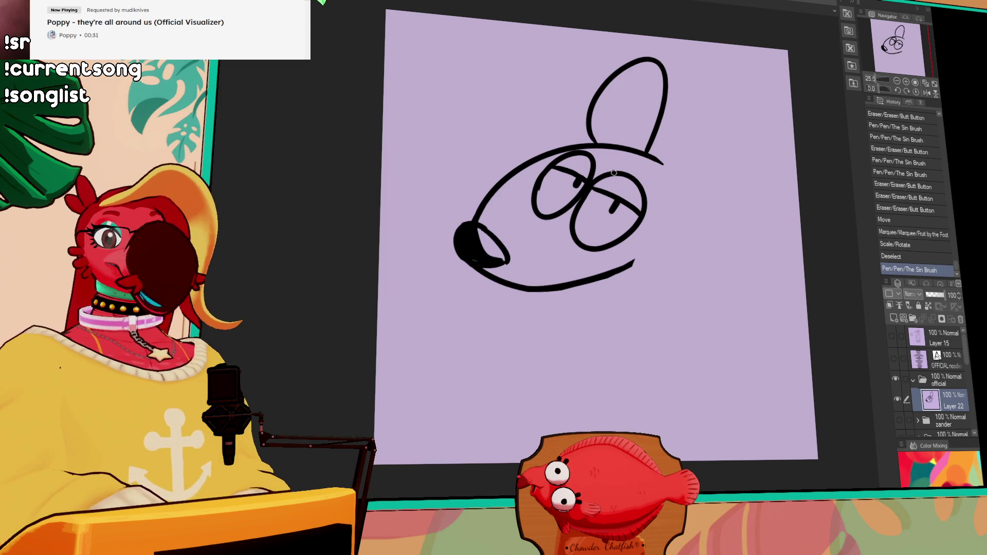
pyautogui.moveTo(650, 172)
pyautogui.mouseDown()
pyautogui.moveTo(663, 152)
pyautogui.moveTo(761, 97)
pyautogui.moveTo(699, 226)
pyautogui.mouseUp()
pyautogui.hotkey('ctrl', 'z')
pyautogui.click(696, 179)
pyautogui.moveTo(660, 164)
pyautogui.mouseDown()
pyautogui.moveTo(713, 100)
pyautogui.moveTo(687, 220)
pyautogui.mouseUp()
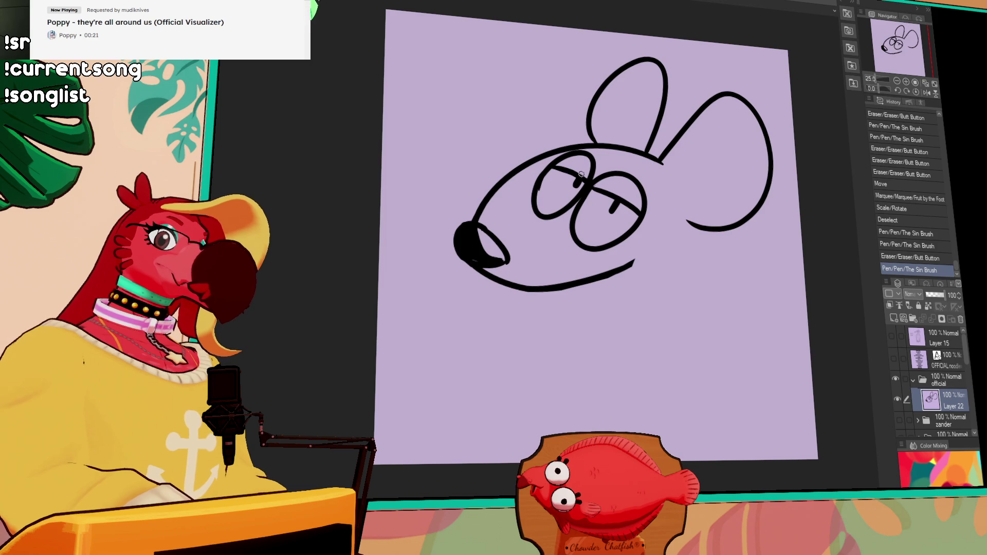
# Step: Add a brow stroke and glasses arm, then squash the eyes vertically
pyautogui.moveTo(542, 149); pyautogui.dragTo(552, 164)
pyautogui.moveTo(635, 213)
pyautogui.mouseDown()
pyautogui.moveTo(658, 209)
pyautogui.moveTo(606, 254)
pyautogui.moveTo(526, 178)
pyautogui.mouseUp()
pyautogui.moveTo(563, 151)
pyautogui.mouseDown()
pyautogui.moveTo(623, 154)
pyautogui.moveTo(669, 205)
pyautogui.mouseUp()
pyautogui.click(606, 275)
pyautogui.moveTo(595, 259); pyautogui.dragTo(597, 239)
pyautogui.press('Return')
pyautogui.hotkey('ctrl', 'd')
# Step: Draw the inner line of the right ear with a hooked end
pyautogui.moveTo(676, 212)
pyautogui.mouseDown()
pyautogui.moveTo(696, 209)
pyautogui.moveTo(687, 207)
pyautogui.moveTo(708, 180)
pyautogui.mouseUp()
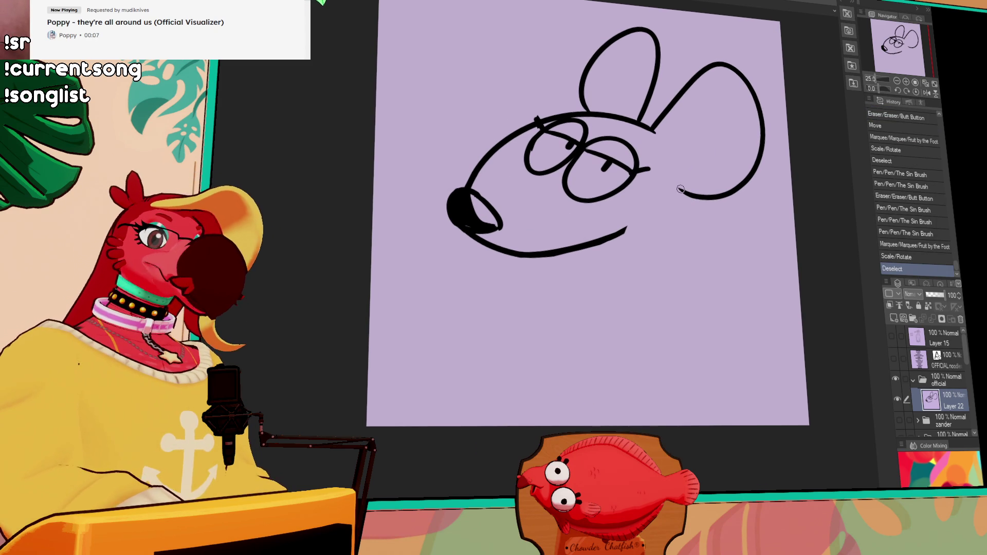
pyautogui.moveTo(687, 103); pyautogui.dragTo(673, 146)
pyautogui.hotkey('ctrl', 'z')
pyautogui.moveTo(683, 102); pyautogui.dragTo(667, 143)
pyautogui.hotkey('ctrl', 'z')
pyautogui.scroll(1, 711, 221)
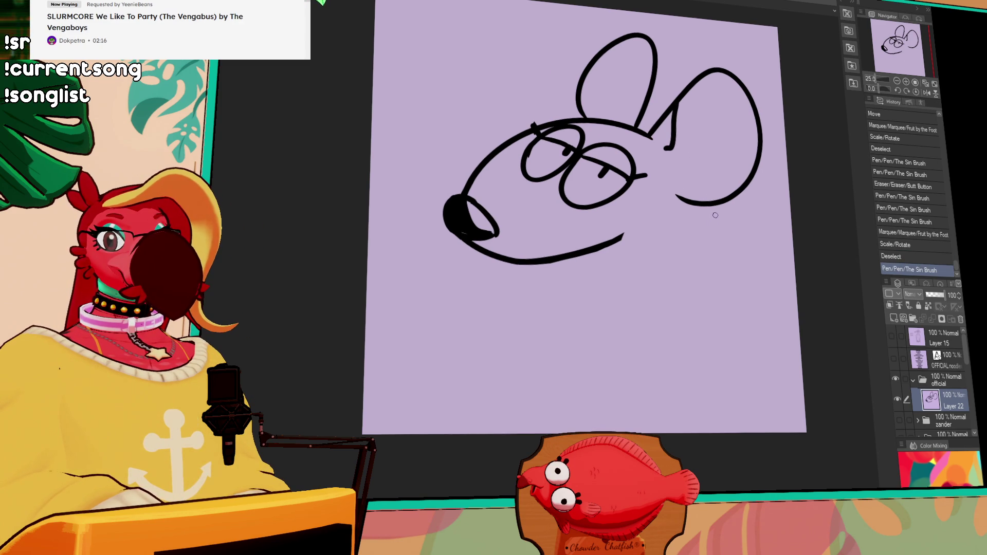
# Step: Erase gaps in the ear and cheek line ends and touch up the square ear piercings
pyautogui.moveTo(715, 217); pyautogui.dragTo(735, 203)
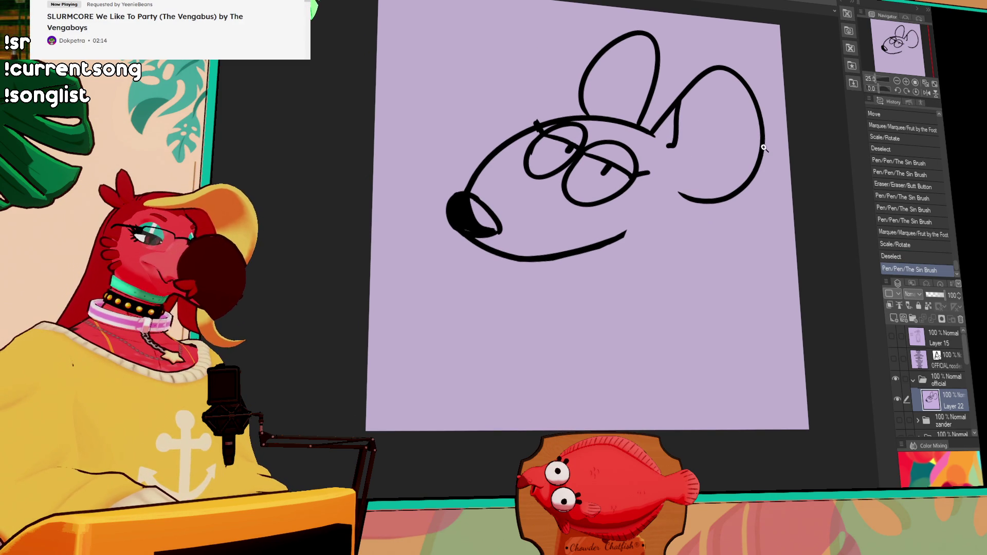
pyautogui.moveTo(708, 195)
pyautogui.mouseDown()
pyautogui.moveTo(751, 206)
pyautogui.moveTo(734, 224)
pyautogui.moveTo(733, 183)
pyautogui.mouseUp()
pyautogui.hotkey('ctrl', 'z')
pyautogui.hotkey('ctrl', 'z')
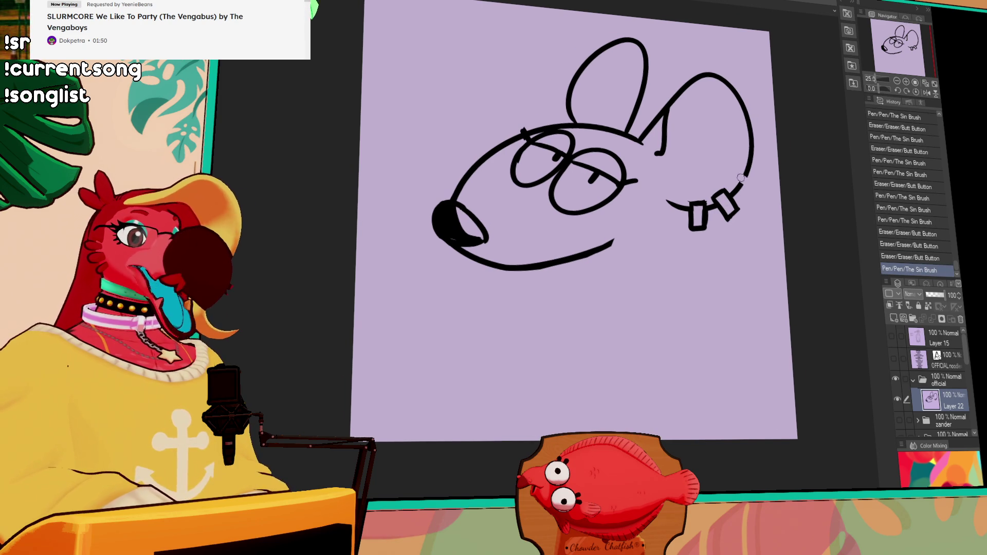
pyautogui.moveTo(751, 179)
pyautogui.mouseDown()
pyautogui.moveTo(733, 160)
pyautogui.moveTo(743, 162)
pyautogui.moveTo(747, 186)
pyautogui.mouseUp()
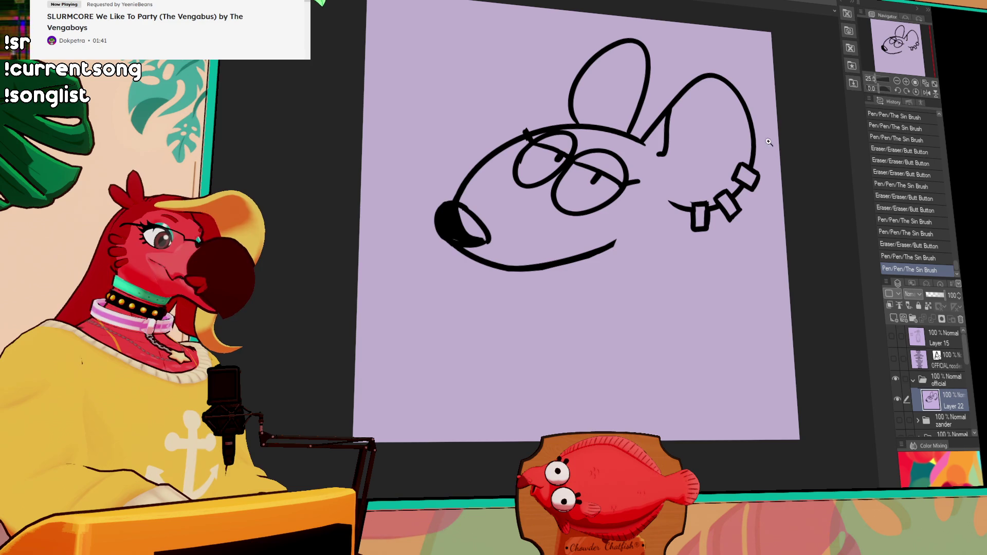
pyautogui.hotkey('ctrl', 'z')
# Step: Draw buck teeth beneath the mouth line, discarding an extra mouth-line extension
pyautogui.moveTo(514, 269)
pyautogui.mouseDown()
pyautogui.moveTo(552, 272)
pyautogui.moveTo(535, 280)
pyautogui.moveTo(627, 230)
pyautogui.mouseUp()
pyautogui.hotkey('ctrl', 'z')
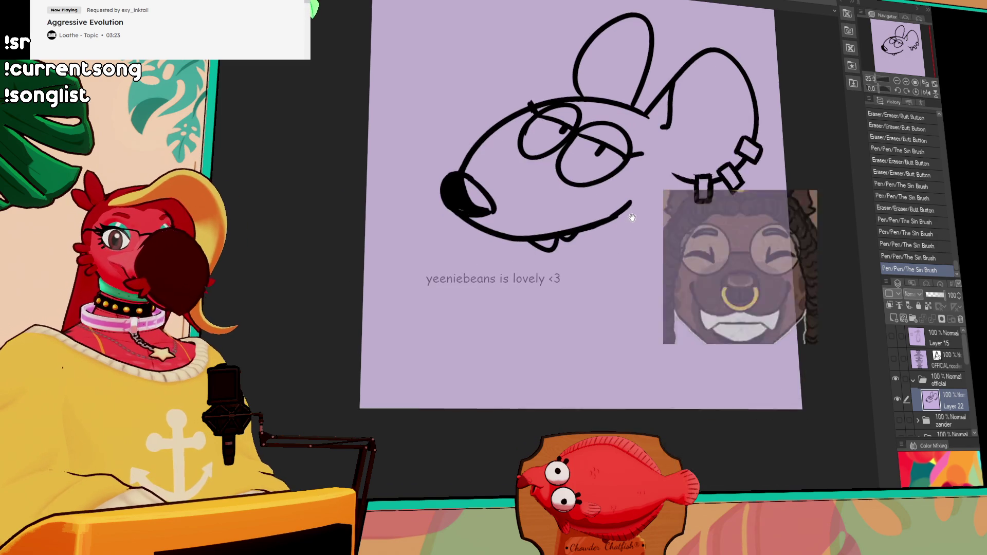
pyautogui.moveTo(608, 218); pyautogui.dragTo(642, 193)
pyautogui.hotkey('ctrl', 'z')
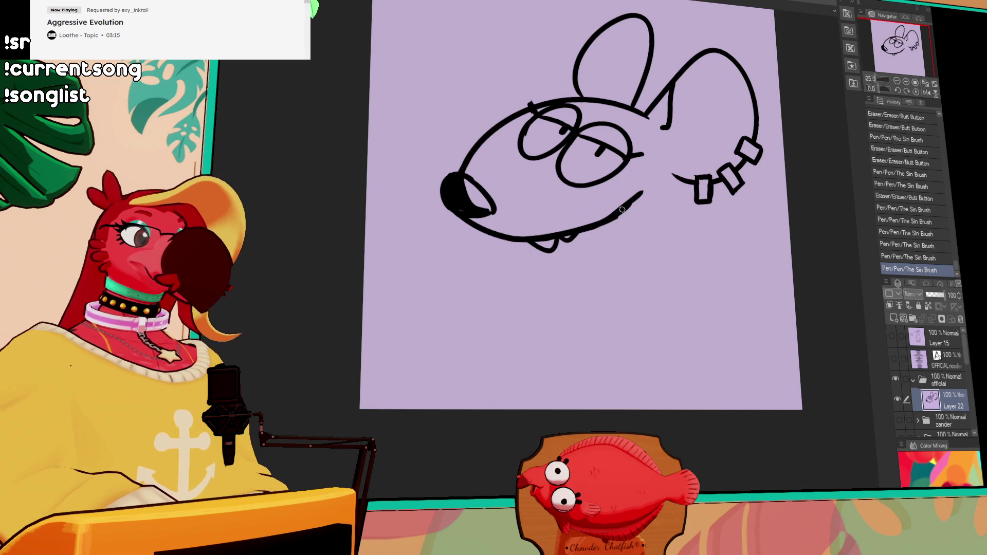
# Step: Re-stroke the rat's mouth line thicker, redo the nose stroke, and add a mark above the right eye
pyautogui.moveTo(612, 217); pyautogui.dragTo(647, 191)
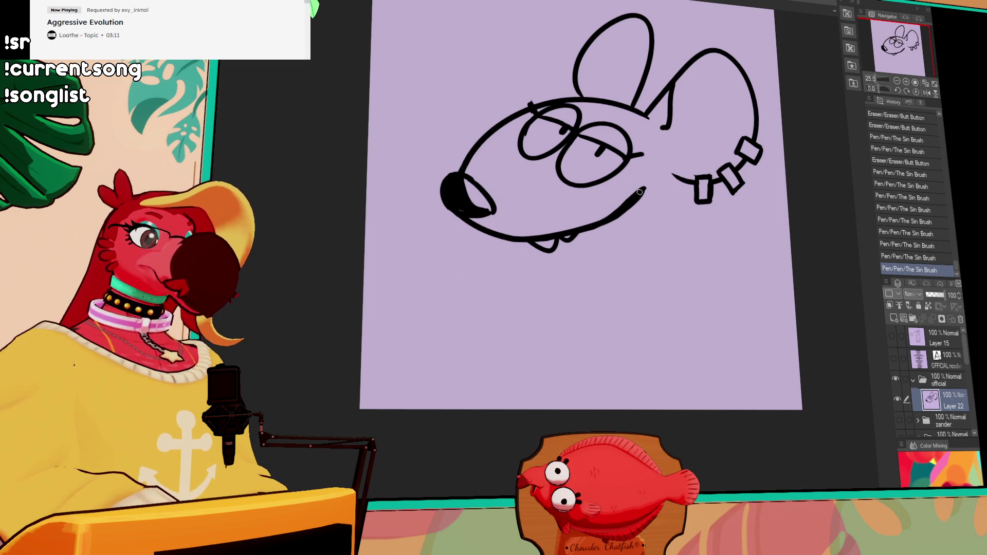
pyautogui.moveTo(609, 220); pyautogui.dragTo(649, 189)
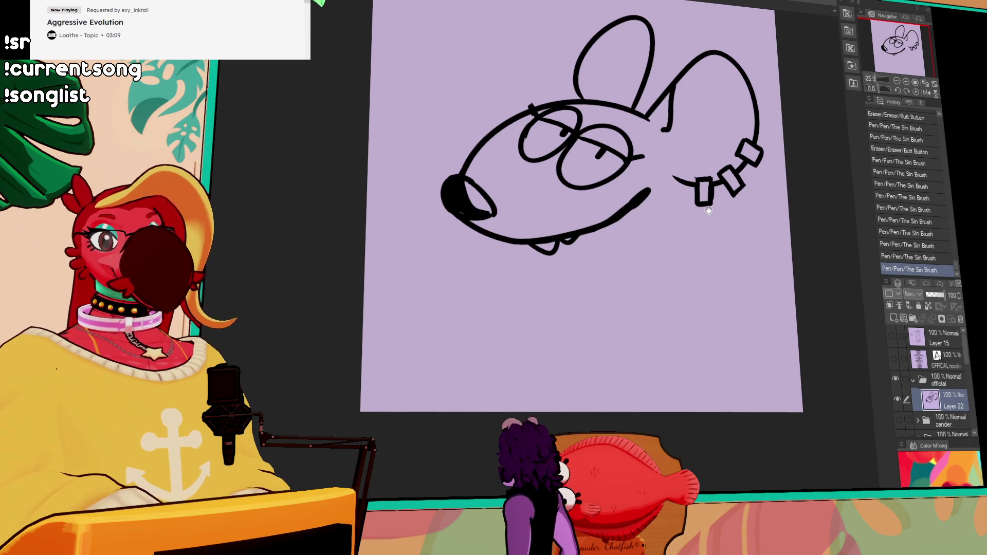
pyautogui.moveTo(704, 212); pyautogui.dragTo(710, 211)
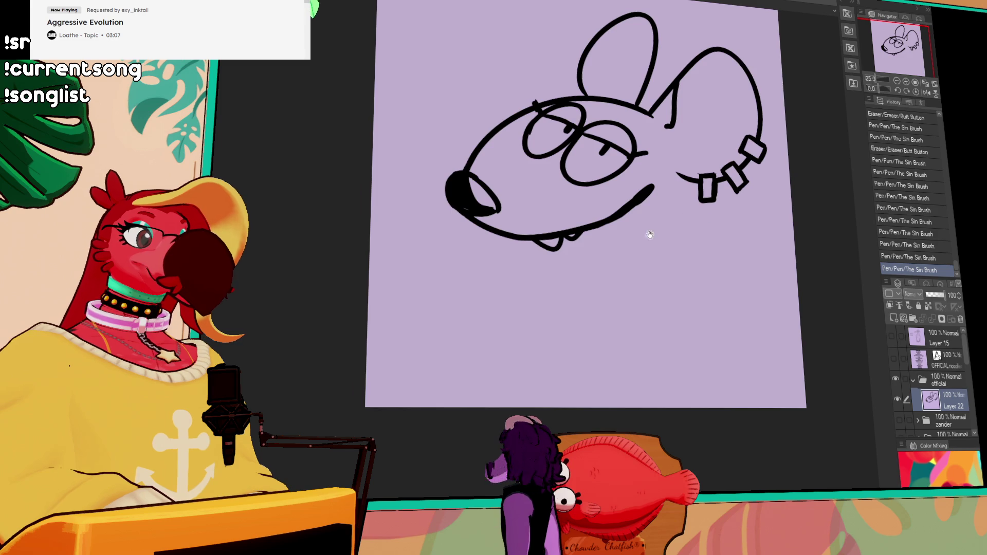
pyautogui.moveTo(654, 229); pyautogui.dragTo(661, 249)
pyautogui.moveTo(478, 198)
pyautogui.mouseDown()
pyautogui.moveTo(504, 212)
pyautogui.moveTo(507, 229)
pyautogui.moveTo(490, 238)
pyautogui.mouseUp()
pyautogui.hotkey('ctrl', 'z')
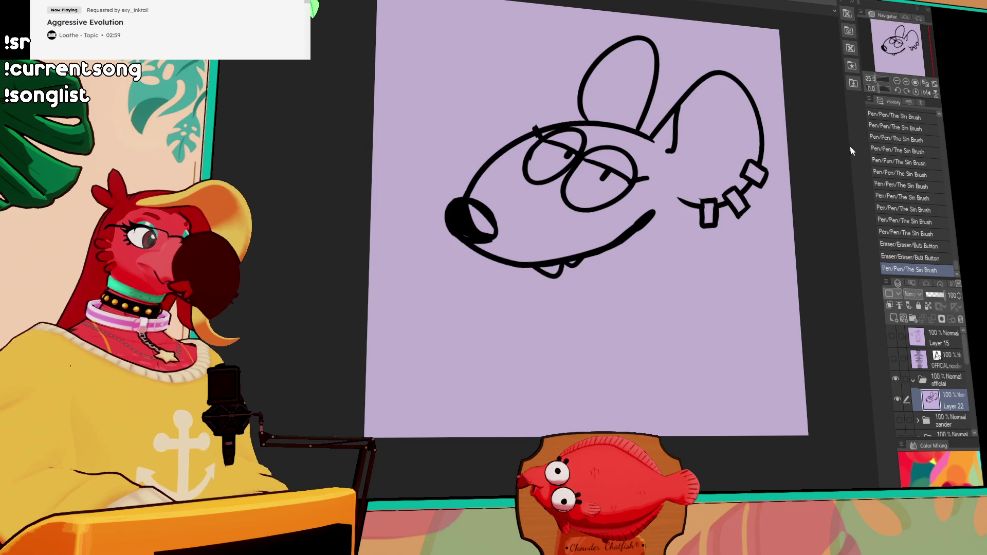
pyautogui.moveTo(602, 171)
pyautogui.mouseDown()
pyautogui.moveTo(634, 157)
pyautogui.moveTo(600, 162)
pyautogui.mouseUp()
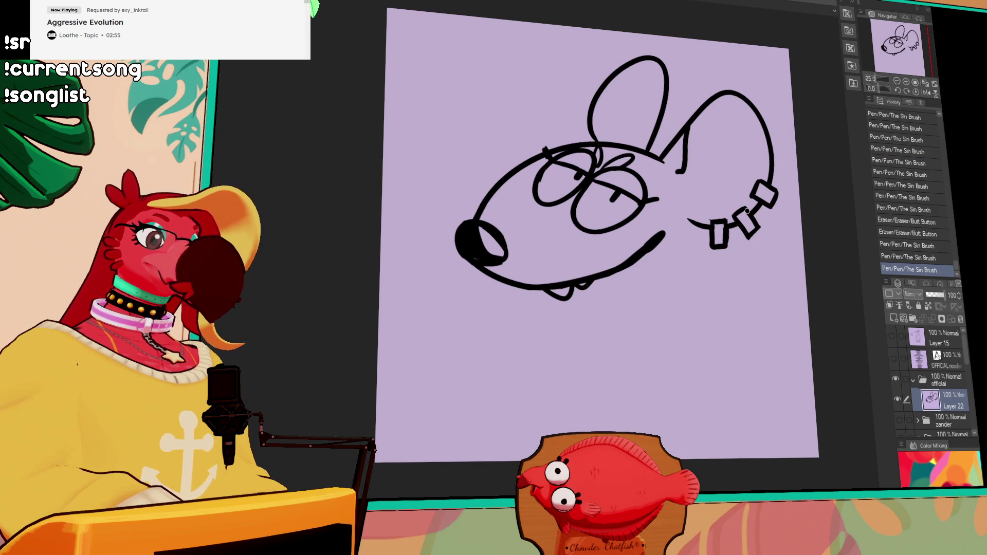
# Step: Shift the head drawing and draw the neck line down from the ear, undoing failed chin strokes
pyautogui.moveTo(747, 211); pyautogui.dragTo(720, 162)
pyautogui.moveTo(745, 216)
pyautogui.mouseDown()
pyautogui.moveTo(716, 264)
pyautogui.moveTo(687, 231)
pyautogui.moveTo(719, 259)
pyautogui.mouseUp()
pyautogui.hotkey('ctrl', 'z')
pyautogui.moveTo(717, 203)
pyautogui.mouseDown()
pyautogui.moveTo(740, 254)
pyautogui.moveTo(724, 303)
pyautogui.mouseUp()
pyautogui.hotkey('ctrl', 'z')
pyautogui.moveTo(465, 263); pyautogui.dragTo(386, 401)
pyautogui.hotkey('ctrl', 'z')
pyautogui.hotkey('ctrl', 'z')
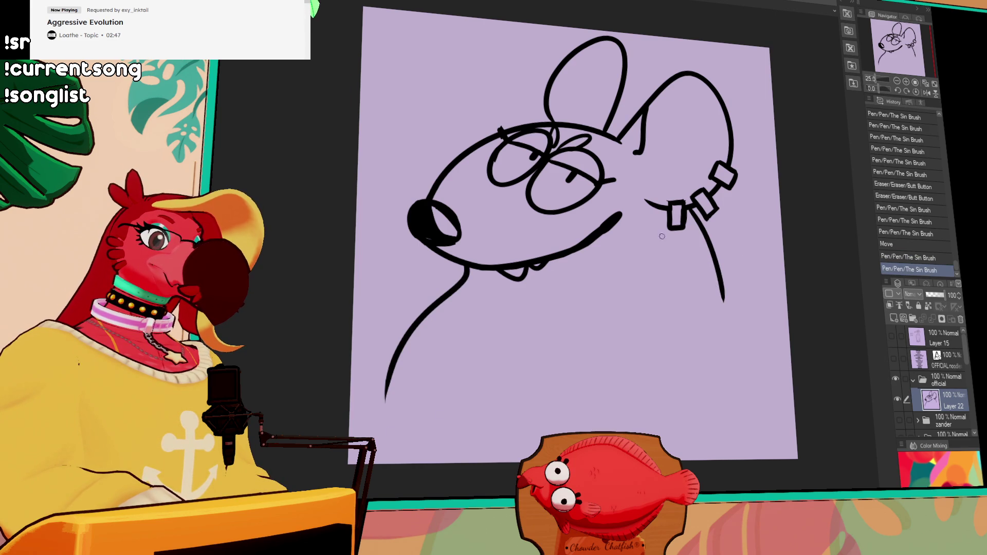
pyautogui.hotkey('ctrl', 'z')
pyautogui.moveTo(465, 265); pyautogui.dragTo(352, 355)
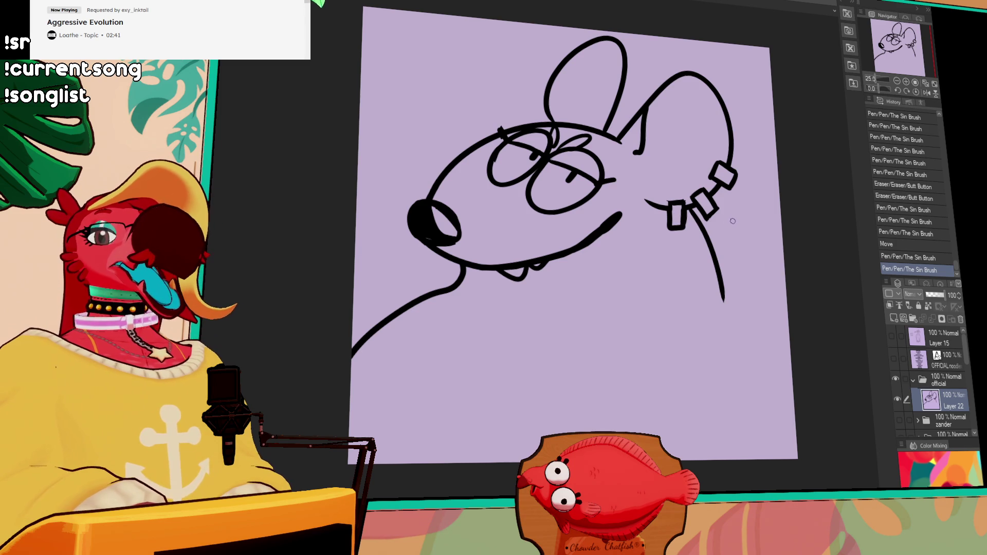
pyautogui.hotkey('ctrl', 'z')
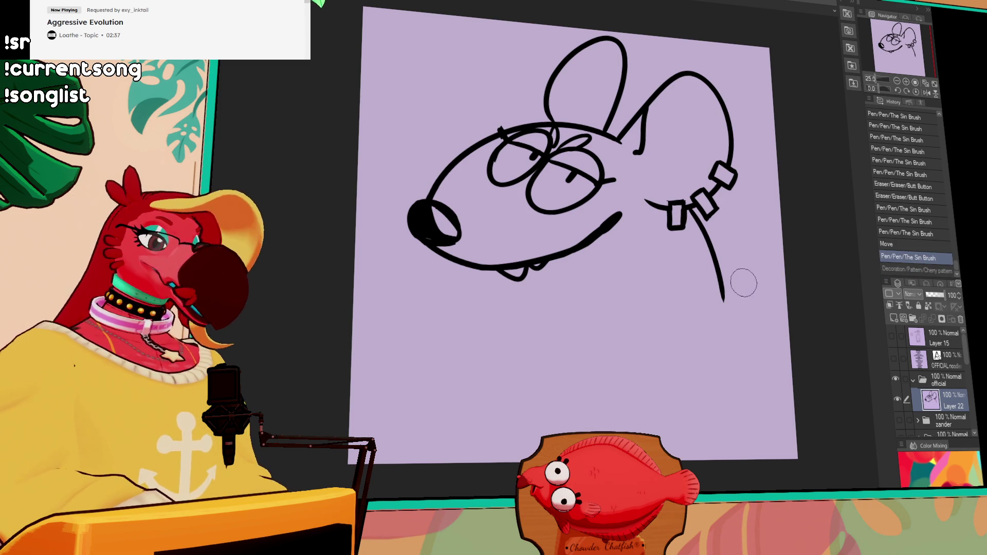
# Step: Clear the stray selection and lasso around the whole head
pyautogui.moveTo(769, 254); pyautogui.dragTo(384, 372)
pyautogui.hotkey('ctrl', 'd')
pyautogui.moveTo(757, 237)
pyautogui.mouseDown()
pyautogui.moveTo(322, 219)
pyautogui.moveTo(755, 241)
pyautogui.mouseUp()
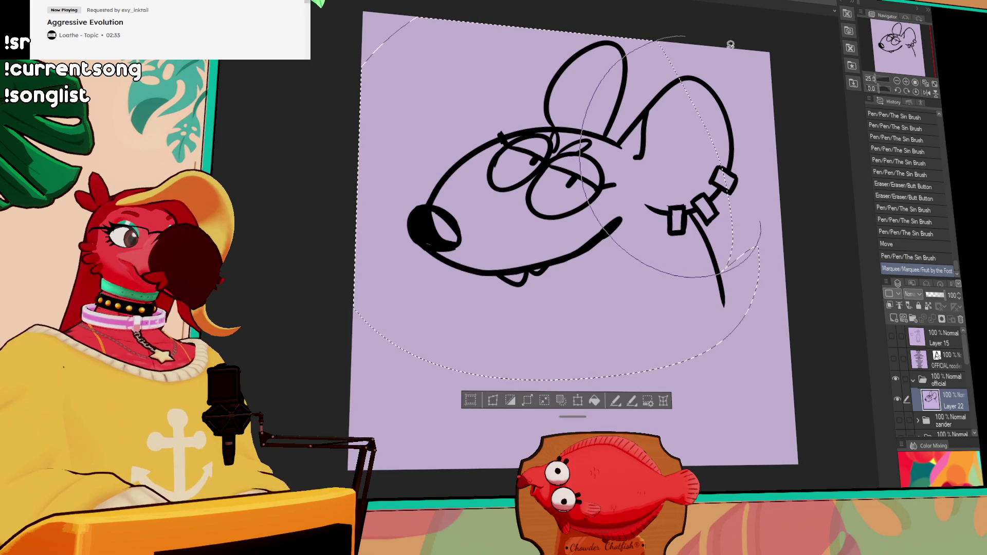
# Step: Scale the lassoed head slightly smaller, confirm, and deselect
pyautogui.hotkey('ctrl', 't')
pyautogui.moveTo(775, 380); pyautogui.dragTo(728, 252)
pyautogui.press('Return')
pyautogui.hotkey('ctrl', 'd')
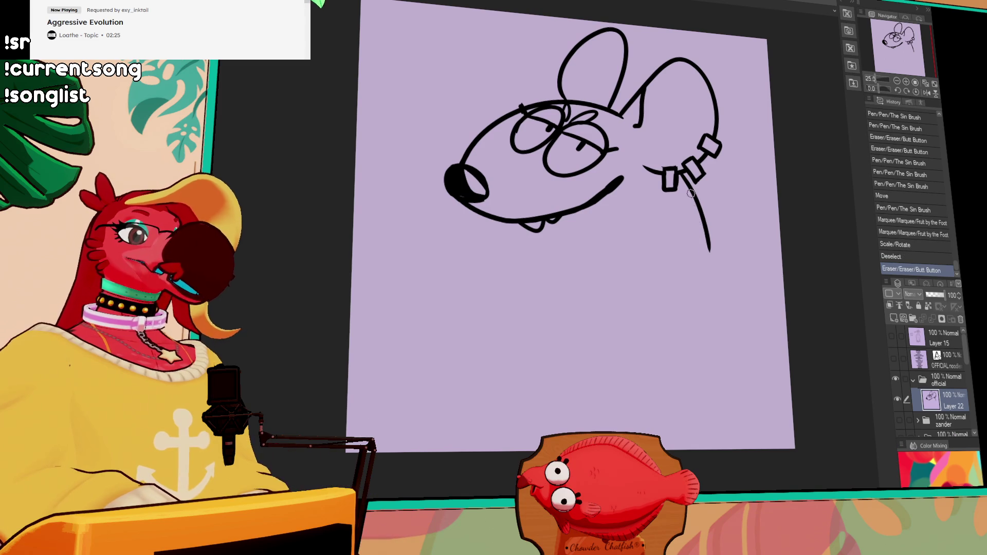
# Step: Retouch both ends of the neck line and try a chin stroke, then undo the trials
pyautogui.moveTo(694, 194); pyautogui.dragTo(693, 185)
pyautogui.moveTo(712, 236)
pyautogui.mouseDown()
pyautogui.moveTo(708, 228)
pyautogui.moveTo(709, 242)
pyautogui.mouseUp()
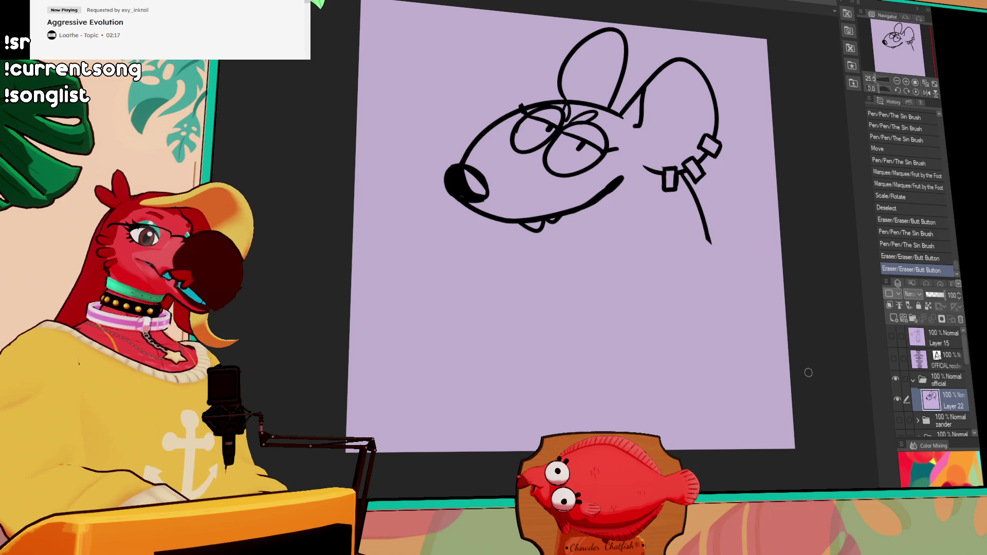
pyautogui.moveTo(674, 243); pyautogui.dragTo(677, 243)
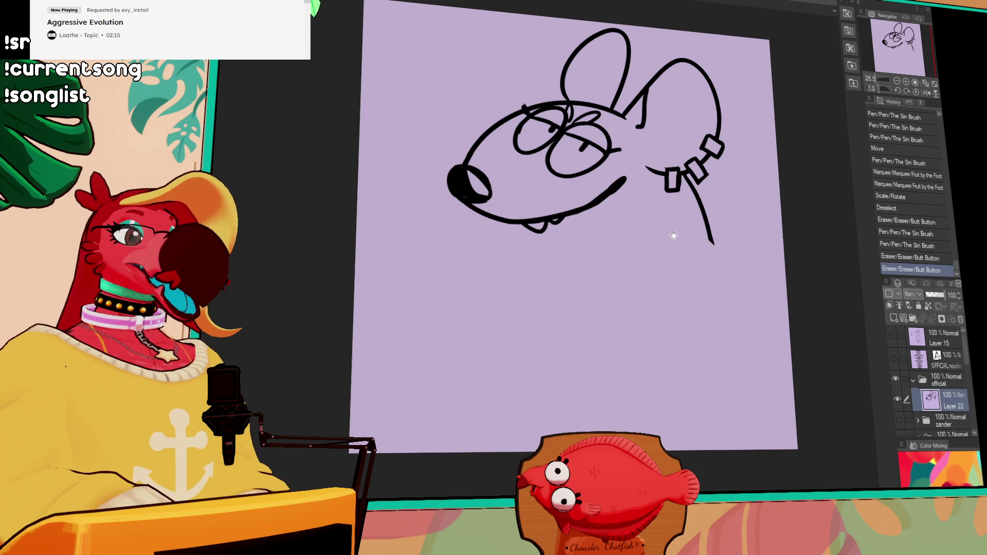
pyautogui.moveTo(495, 216)
pyautogui.mouseDown()
pyautogui.moveTo(485, 234)
pyautogui.moveTo(504, 253)
pyautogui.moveTo(386, 294)
pyautogui.moveTo(353, 331)
pyautogui.mouseUp()
pyautogui.hotkey('ctrl', 'z')
pyautogui.hotkey('ctrl', 'z')
pyautogui.hotkey('ctrl', 'z')
pyautogui.hotkey('ctrl', 'z')
# Step: Draw the neck line down-right from the head and erase the long diagonal chin stroke
pyautogui.moveTo(716, 248); pyautogui.dragTo(786, 296)
pyautogui.hotkey('ctrl', 'z')
pyautogui.moveTo(718, 238); pyautogui.dragTo(785, 296)
pyautogui.hotkey('ctrl', 'z')
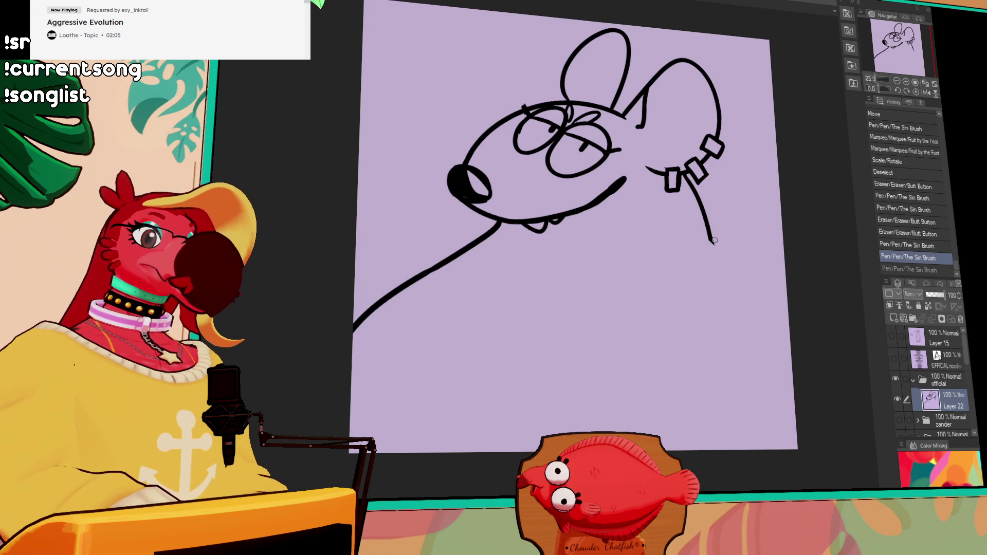
pyautogui.moveTo(715, 240); pyautogui.dragTo(785, 278)
pyautogui.moveTo(377, 289)
pyautogui.mouseDown()
pyautogui.moveTo(453, 220)
pyautogui.moveTo(520, 191)
pyautogui.moveTo(387, 231)
pyautogui.moveTo(519, 184)
pyautogui.mouseUp()
pyautogui.hotkey('ctrl', 'z')
pyautogui.hotkey('ctrl', 'z')
pyautogui.moveTo(386, 239); pyautogui.dragTo(550, 194)
pyautogui.hotkey('ctrl', 'z')
pyautogui.hotkey('ctrl', 'y')
pyautogui.hotkey('ctrl', 'z')
# Step: Redraw the left neck line up to the chin and erase overlapping bits where they meet
pyautogui.moveTo(541, 261); pyautogui.dragTo(556, 301)
pyautogui.moveTo(509, 241)
pyautogui.mouseDown()
pyautogui.moveTo(521, 234)
pyautogui.moveTo(518, 249)
pyautogui.moveTo(401, 278)
pyautogui.mouseUp()
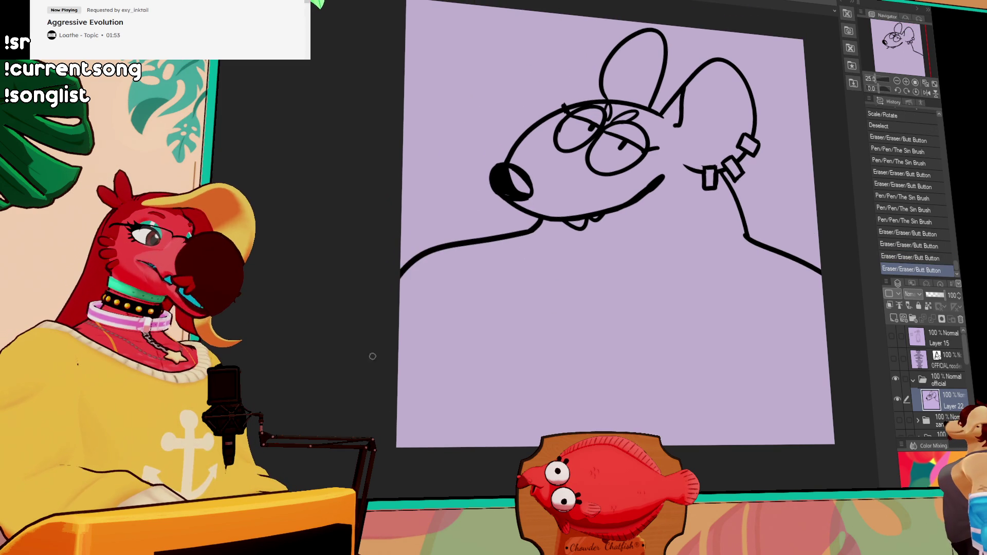
pyautogui.hotkey('ctrl', 'z')
pyautogui.moveTo(519, 232)
pyautogui.mouseDown()
pyautogui.moveTo(401, 278)
pyautogui.moveTo(573, 237)
pyautogui.moveTo(519, 224)
pyautogui.moveTo(538, 230)
pyautogui.mouseUp()
pyautogui.hotkey('ctrl', 'z')
pyautogui.hotkey('ctrl', 'z')
pyautogui.moveTo(401, 292)
pyautogui.mouseDown()
pyautogui.moveTo(570, 233)
pyautogui.moveTo(430, 257)
pyautogui.moveTo(534, 226)
pyautogui.moveTo(573, 233)
pyautogui.mouseUp()
pyautogui.hotkey('ctrl', 'z')
pyautogui.hotkey('ctrl', 'z')
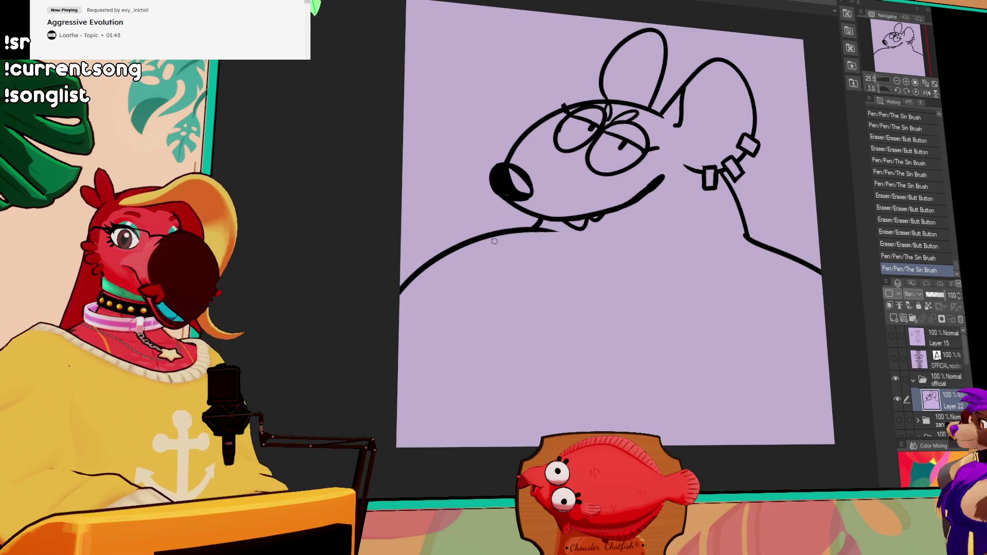
pyautogui.moveTo(537, 230); pyautogui.dragTo(550, 229)
pyautogui.moveTo(745, 242)
pyautogui.mouseDown()
pyautogui.moveTo(688, 193)
pyautogui.moveTo(690, 227)
pyautogui.mouseUp()
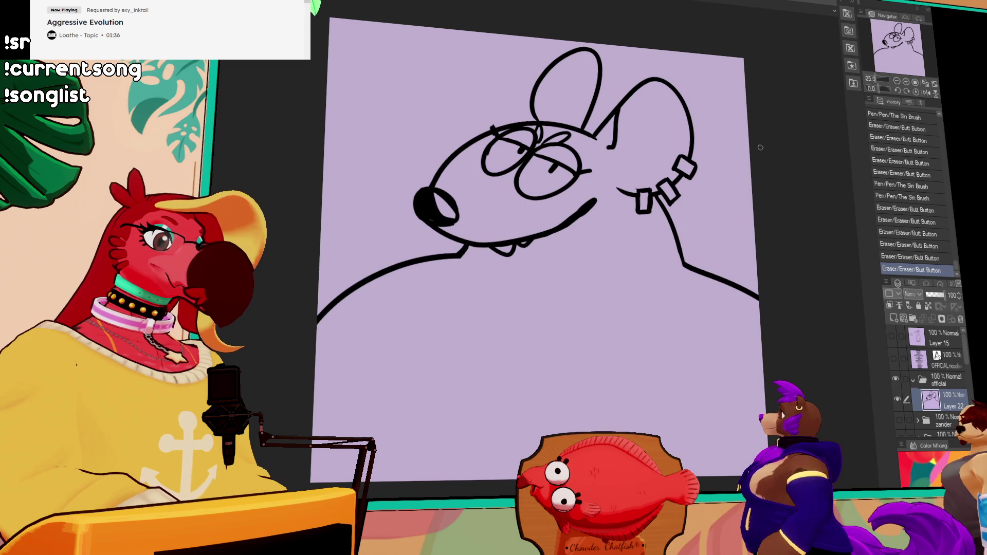
# Step: Draw the long curved chest line sweeping down-left, retrying until it sits right
pyautogui.moveTo(668, 310); pyautogui.dragTo(404, 460)
pyautogui.hotkey('ctrl', 'z')
pyautogui.moveTo(690, 318); pyautogui.dragTo(419, 463)
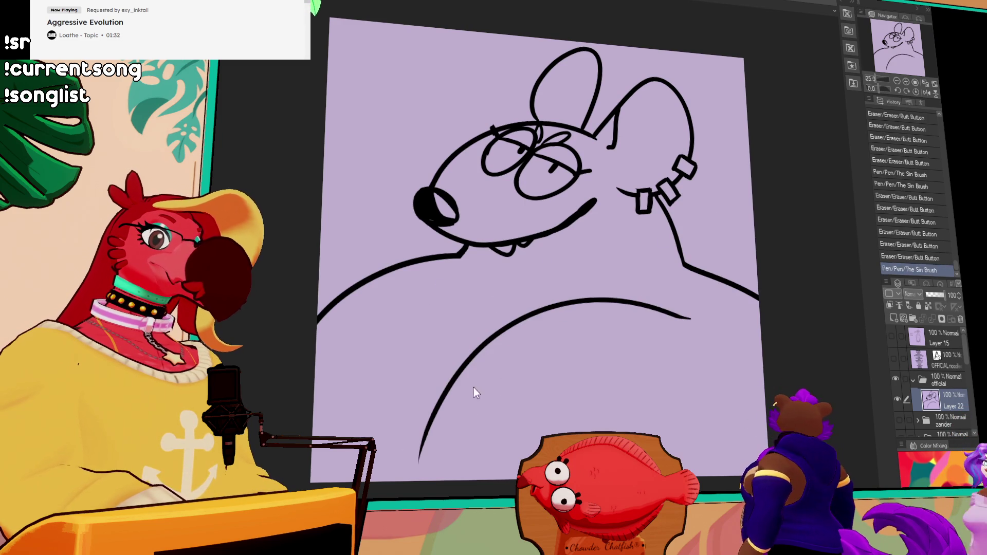
pyautogui.hotkey('ctrl', 'z')
pyautogui.moveTo(682, 311); pyautogui.dragTo(418, 437)
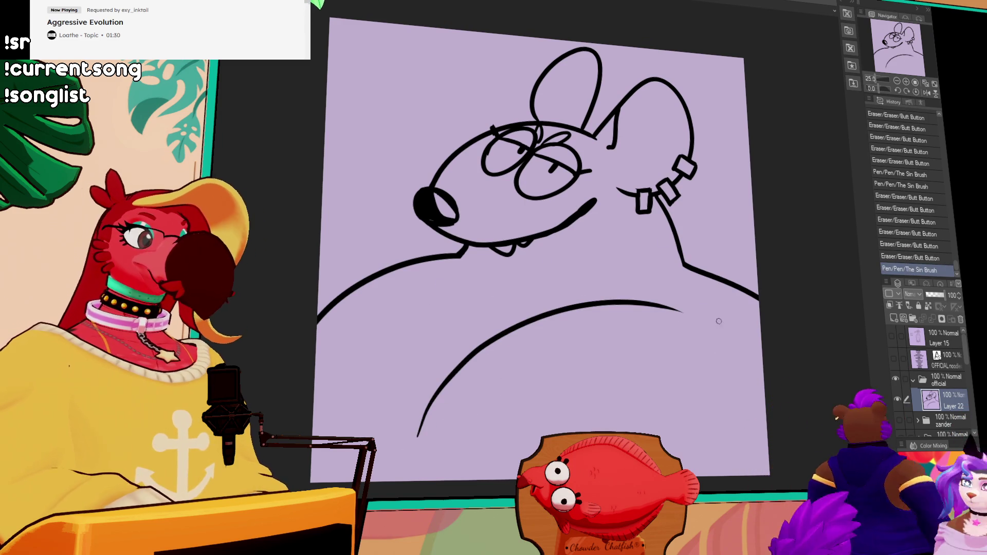
# Step: Redraw the short jaw stroke near the mouth
pyautogui.moveTo(745, 206); pyautogui.dragTo(748, 227)
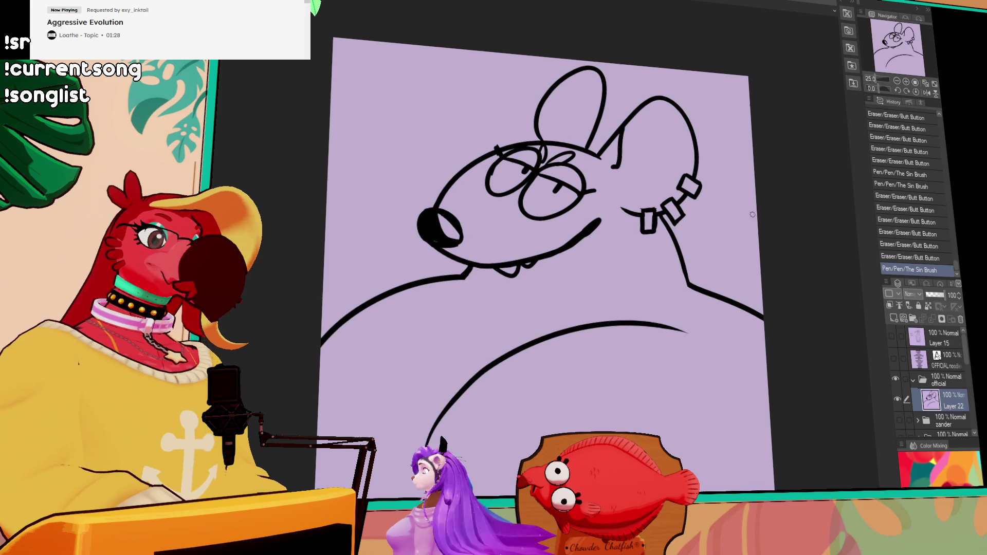
pyautogui.moveTo(472, 266); pyautogui.dragTo(555, 290)
pyautogui.hotkey('ctrl', 'z')
pyautogui.hotkey('ctrl', 'z')
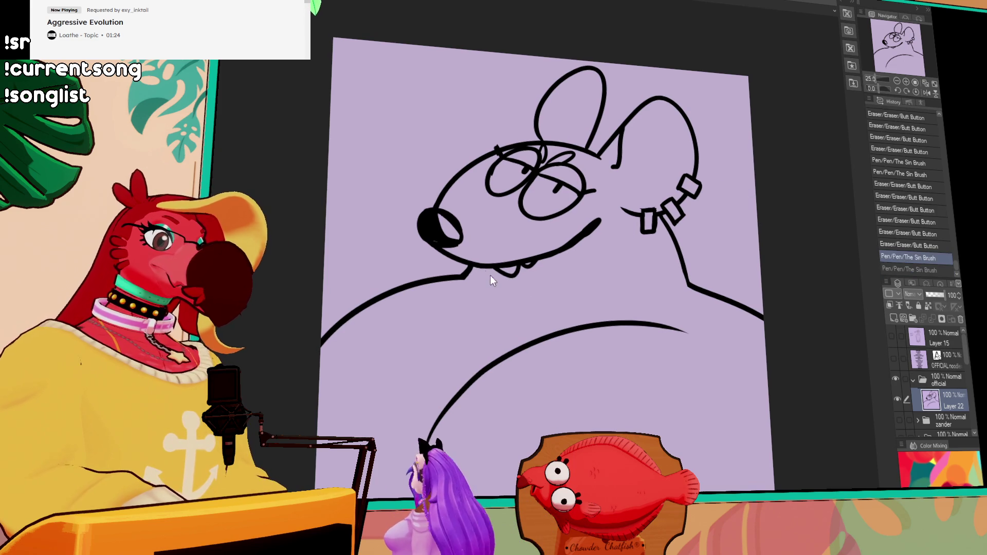
pyautogui.hotkey('ctrl', 'y')
pyautogui.moveTo(682, 258); pyautogui.dragTo(650, 248)
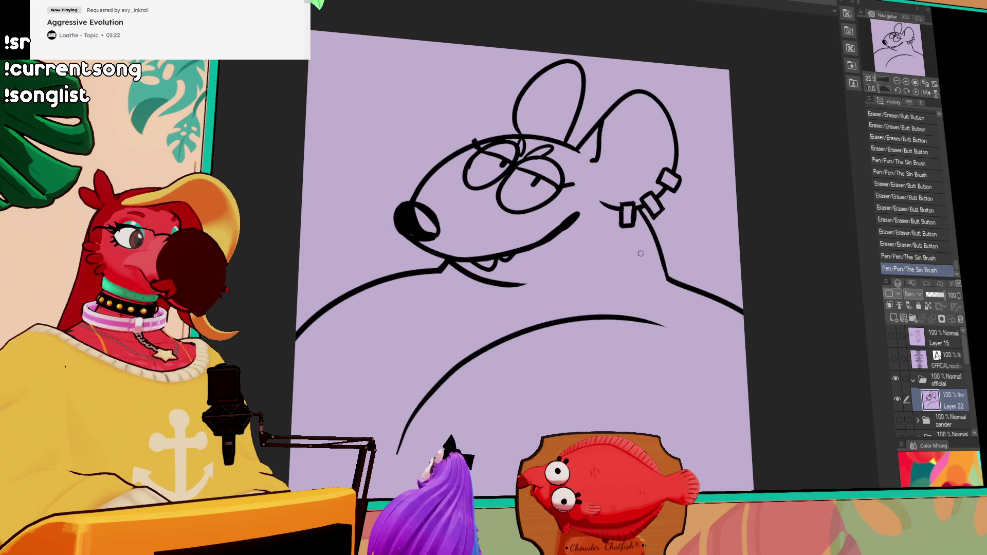
pyautogui.hotkey('ctrl', 'z')
pyautogui.moveTo(449, 261); pyautogui.dragTo(526, 284)
pyautogui.moveTo(676, 272); pyautogui.dragTo(653, 231)
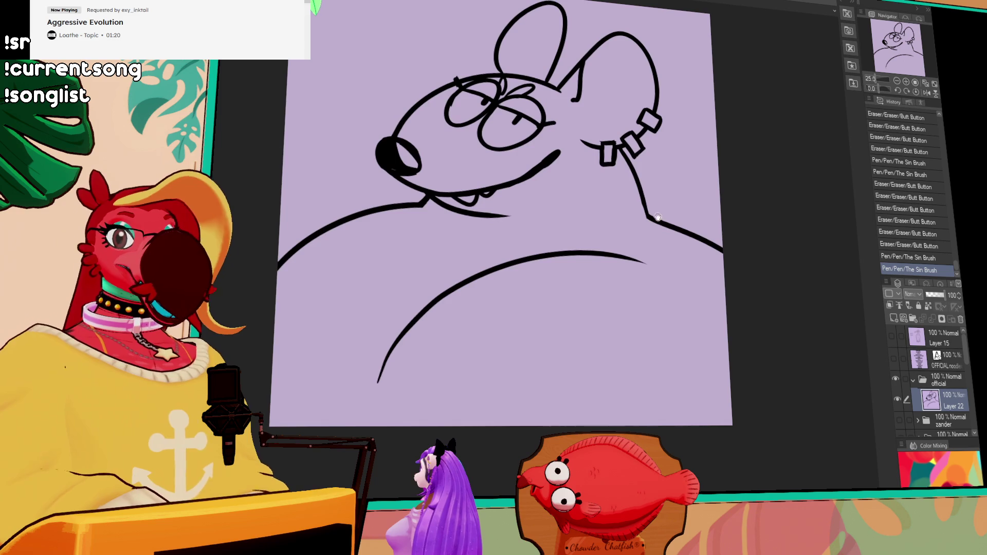
pyautogui.moveTo(782, 175)
pyautogui.mouseDown()
pyautogui.moveTo(763, 210)
pyautogui.moveTo(817, 167)
pyautogui.mouseUp()
# Step: Draw a long line from the jaw toward the canvas bottom and erase the leftover diagonal strokes
pyautogui.moveTo(445, 203)
pyautogui.mouseDown()
pyautogui.moveTo(346, 288)
pyautogui.moveTo(310, 358)
pyautogui.mouseUp()
pyautogui.moveTo(672, 230); pyautogui.dragTo(528, 420)
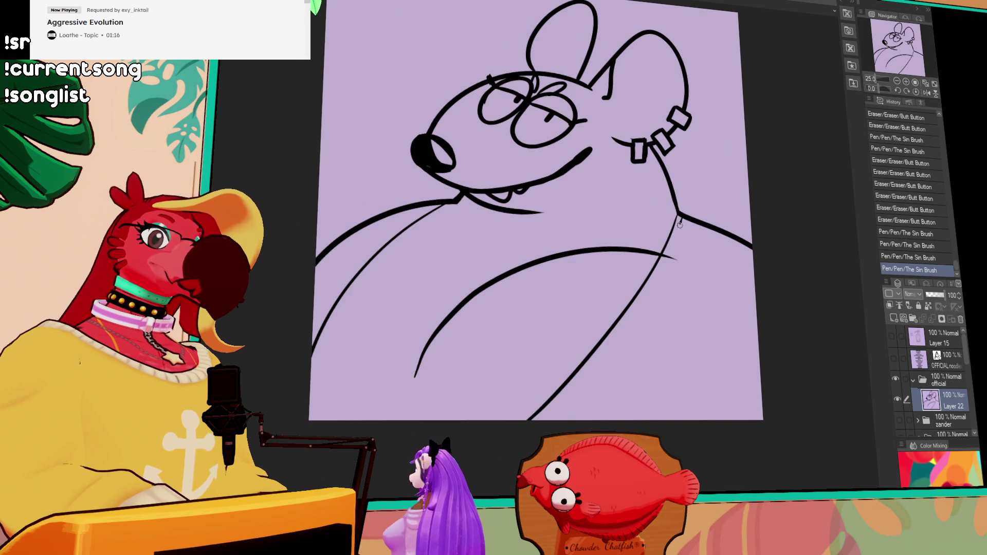
pyautogui.moveTo(682, 215); pyautogui.dragTo(601, 420)
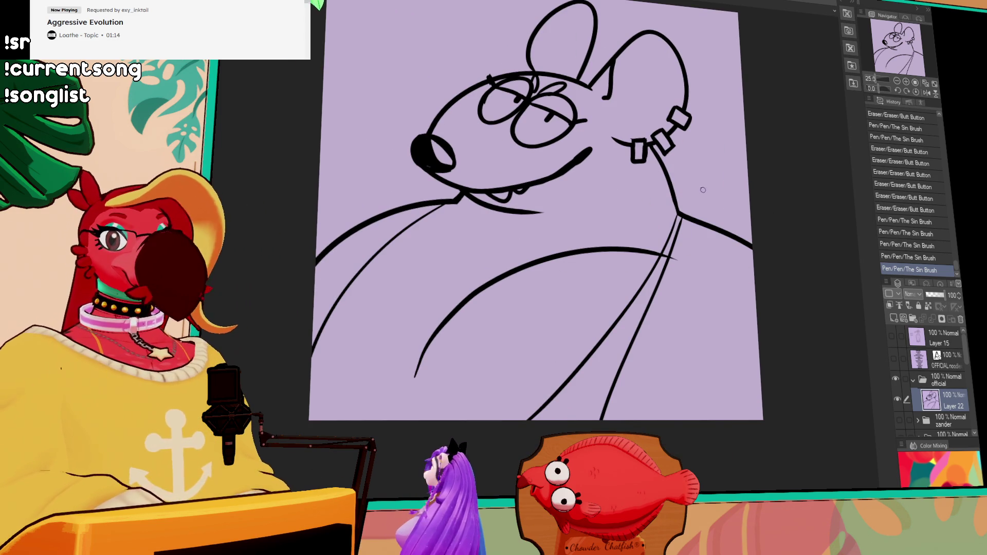
pyautogui.hotkey('ctrl', 'z')
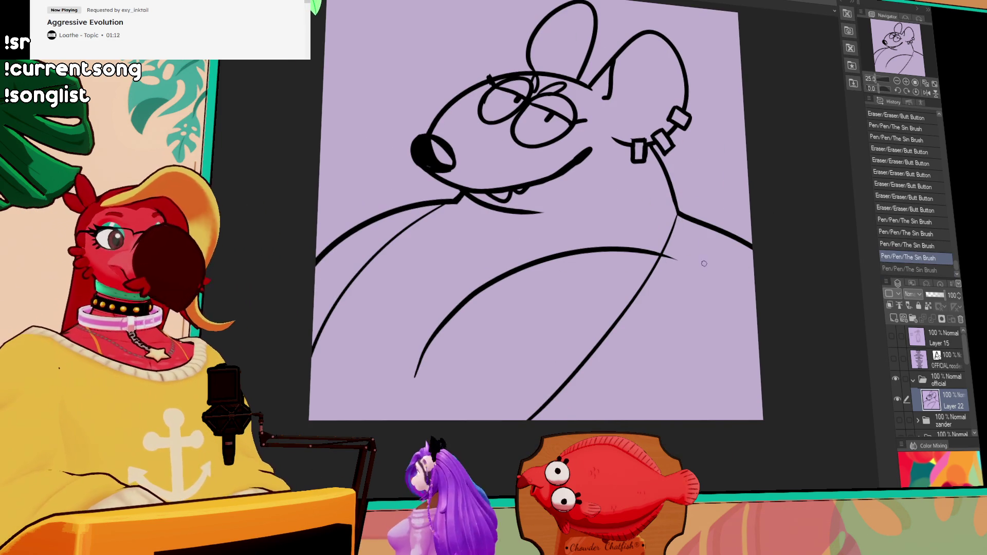
pyautogui.hotkey('ctrl', 'z')
pyautogui.hotkey('ctrl', 'z')
pyautogui.moveTo(705, 201); pyautogui.dragTo(653, 290)
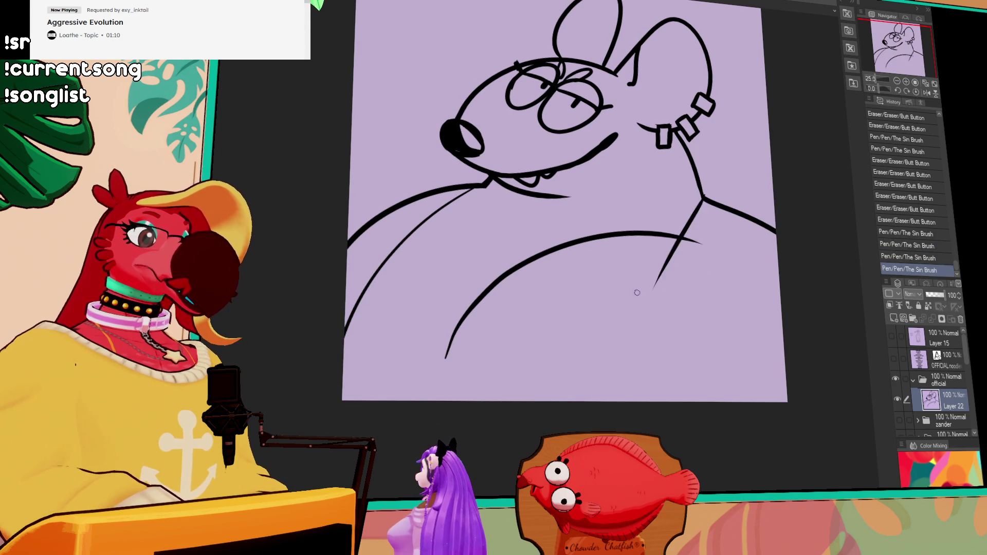
pyautogui.hotkey('ctrl', 'z')
pyautogui.moveTo(703, 201); pyautogui.dragTo(650, 310)
pyautogui.hotkey('ctrl', 'z')
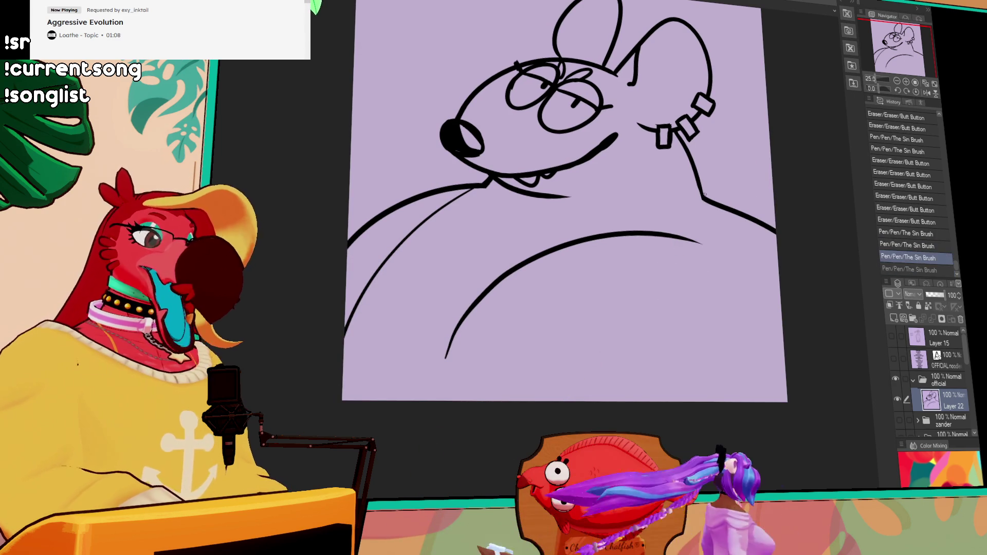
pyautogui.moveTo(703, 202); pyautogui.dragTo(622, 368)
pyautogui.hotkey('ctrl', 'z')
pyautogui.moveTo(703, 201); pyautogui.dragTo(602, 390)
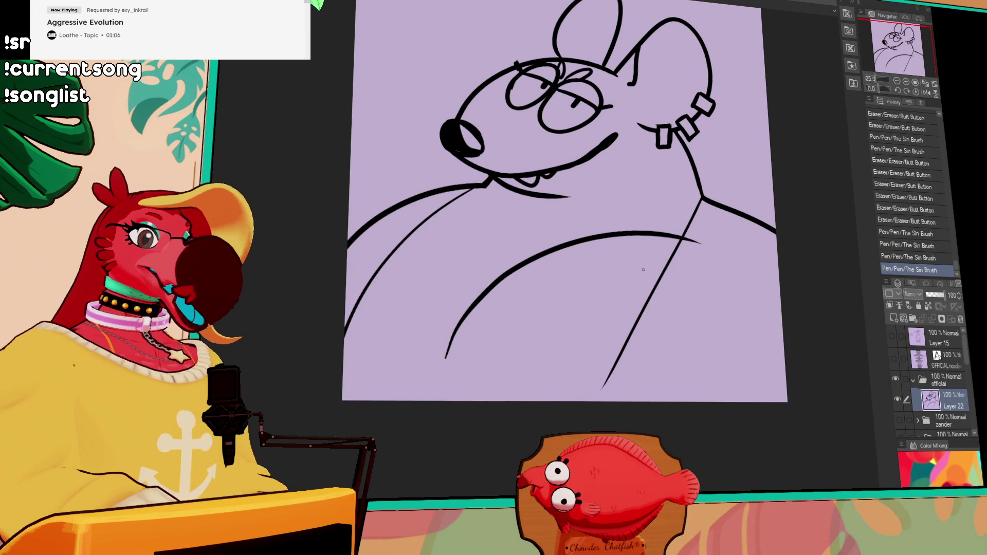
pyautogui.moveTo(435, 213); pyautogui.dragTo(345, 329)
pyautogui.moveTo(438, 207); pyautogui.dragTo(519, 175)
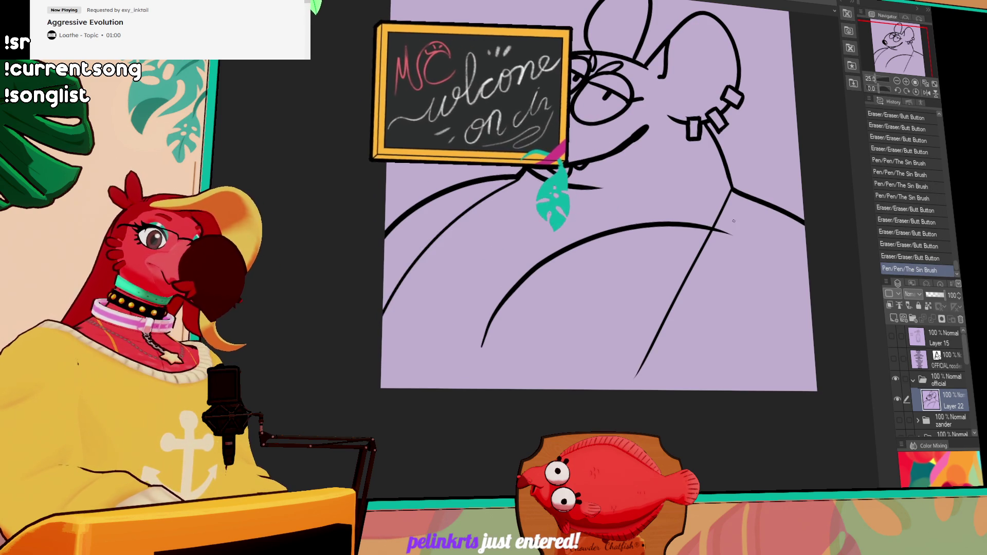
# Step: Close the gap at the canvas bottom, fill the small triangle black, and add a new layer
pyautogui.moveTo(599, 388); pyautogui.dragTo(646, 359)
pyautogui.press('g')
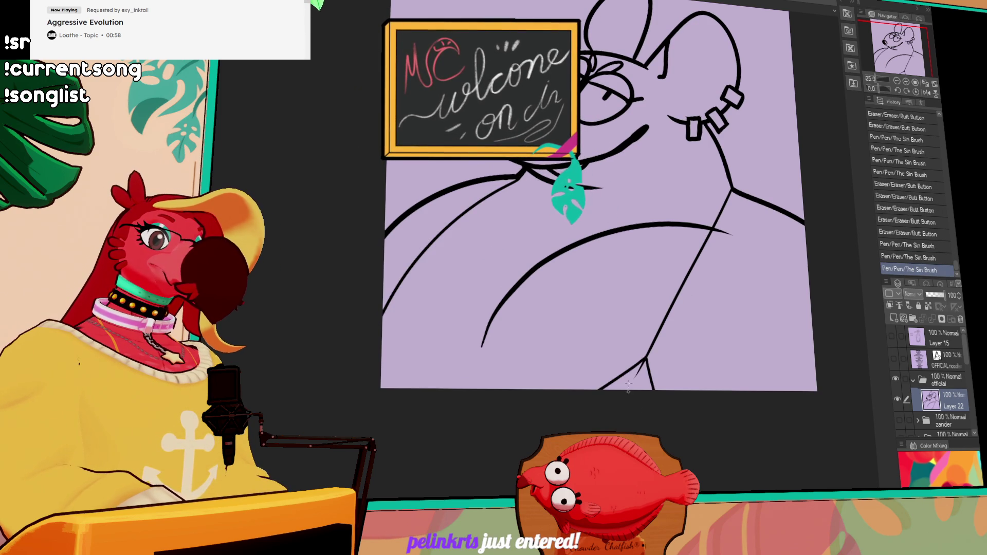
pyautogui.click(637, 380)
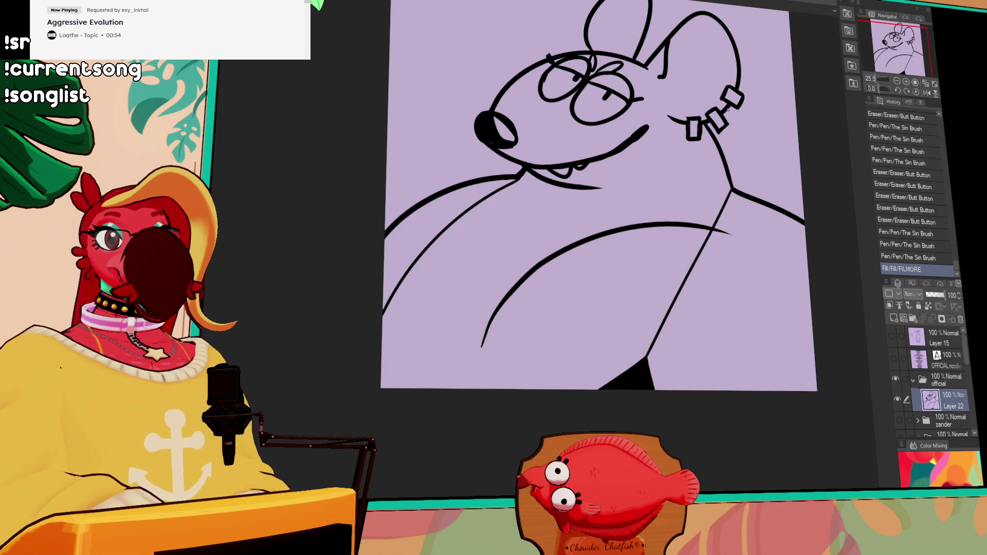
pyautogui.scroll(2, 661, 171)
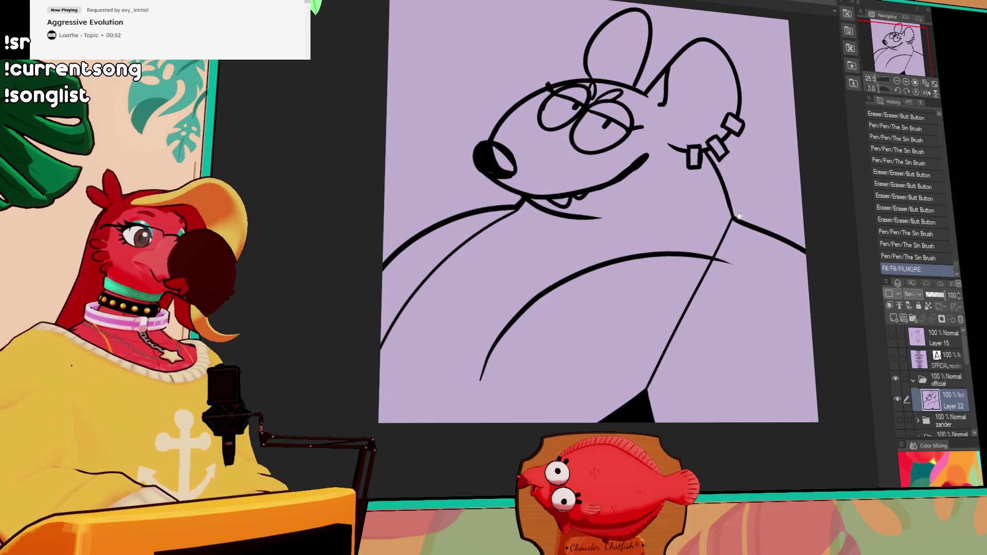
pyautogui.moveTo(650, 148); pyautogui.dragTo(652, 150)
pyautogui.hotkey('ctrl', 'z')
pyautogui.scroll(-2, 652, 150)
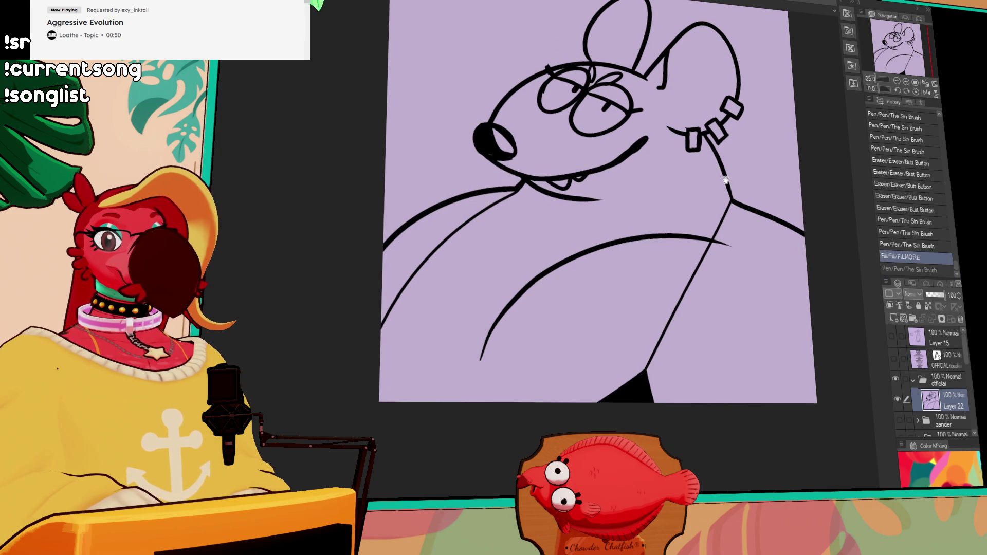
pyautogui.scroll(2, 652, 150)
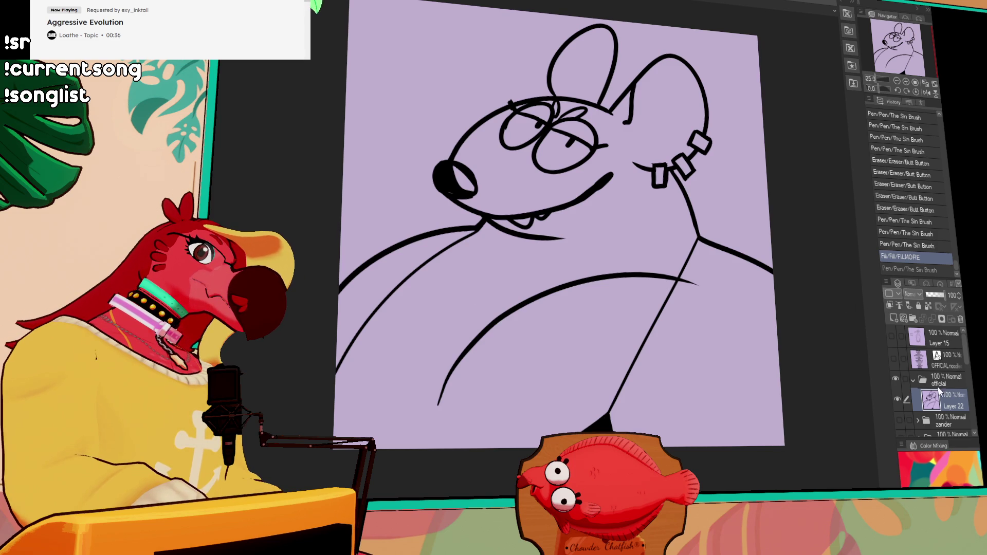
pyautogui.click(893, 318)
# Step: Move the new layer under the line art and fill the head and body dark brown, patching top gaps
pyautogui.moveTo(949, 400); pyautogui.dragTo(949, 424)
pyautogui.click(731, 415)
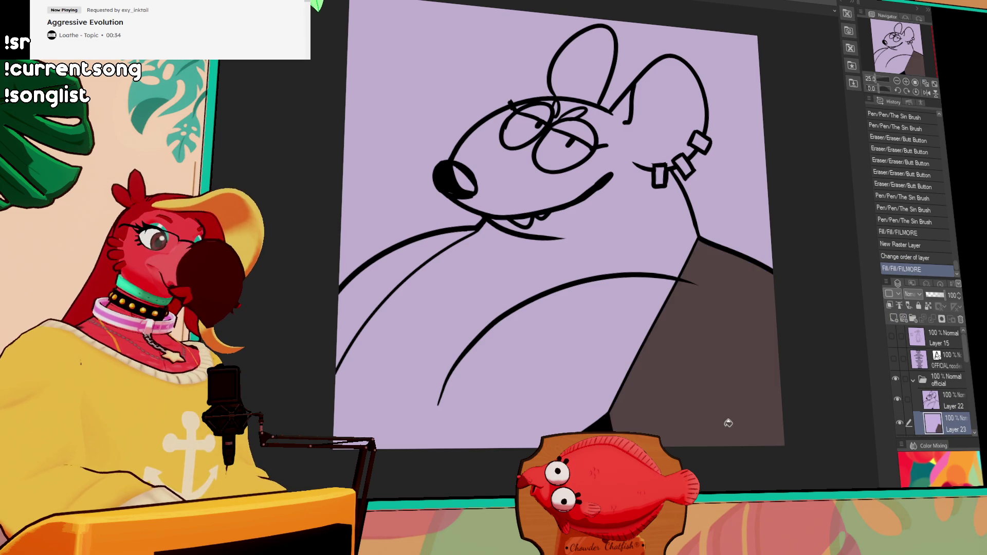
pyautogui.click(456, 248)
pyautogui.click(406, 277)
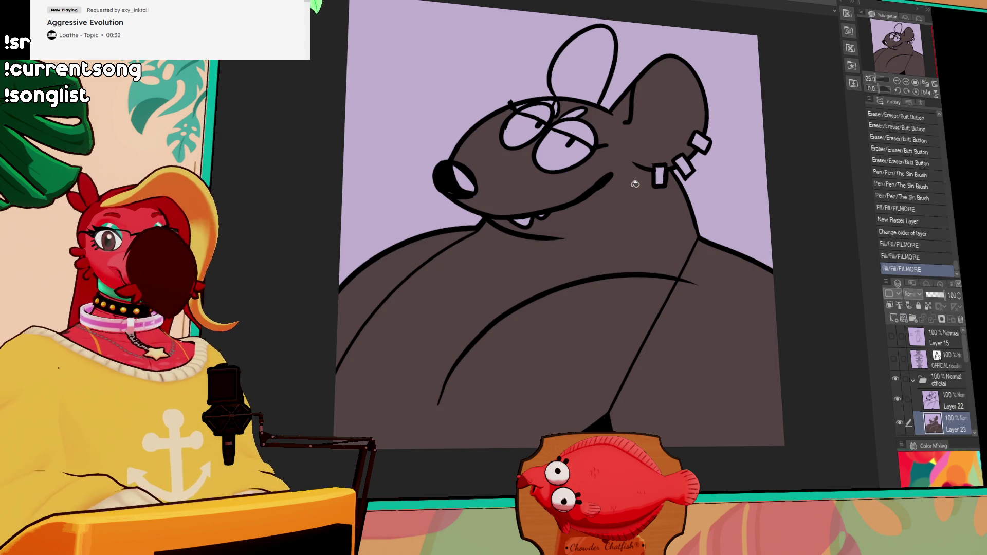
pyautogui.moveTo(540, 103); pyautogui.dragTo(558, 103)
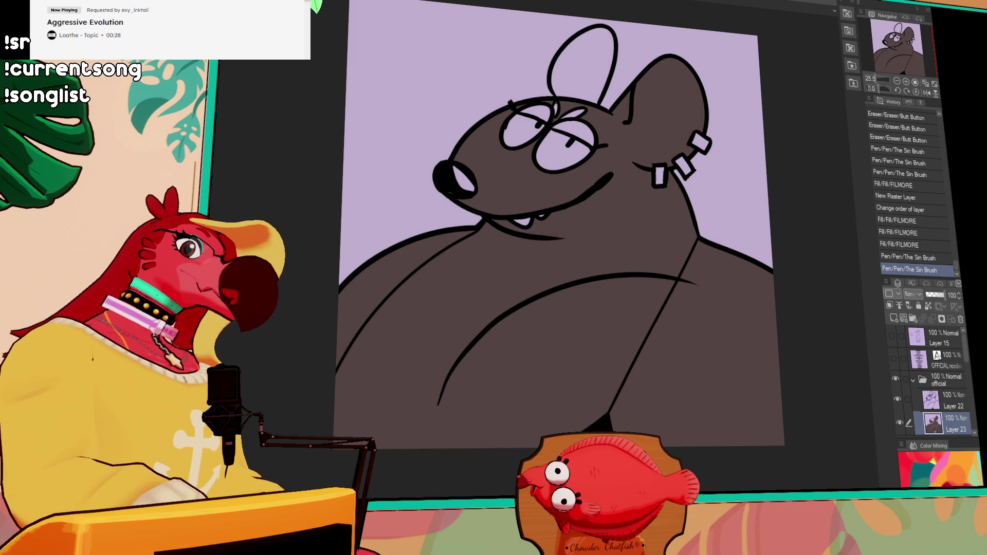
# Step: Fill the insides of both ears pink
pyautogui.moveTo(612, 112)
pyautogui.mouseDown()
pyautogui.moveTo(638, 164)
pyautogui.moveTo(614, 110)
pyautogui.mouseUp()
pyautogui.click(646, 114)
pyautogui.hotkey('ctrl', 'z')
pyautogui.click(645, 149)
pyautogui.click(592, 82)
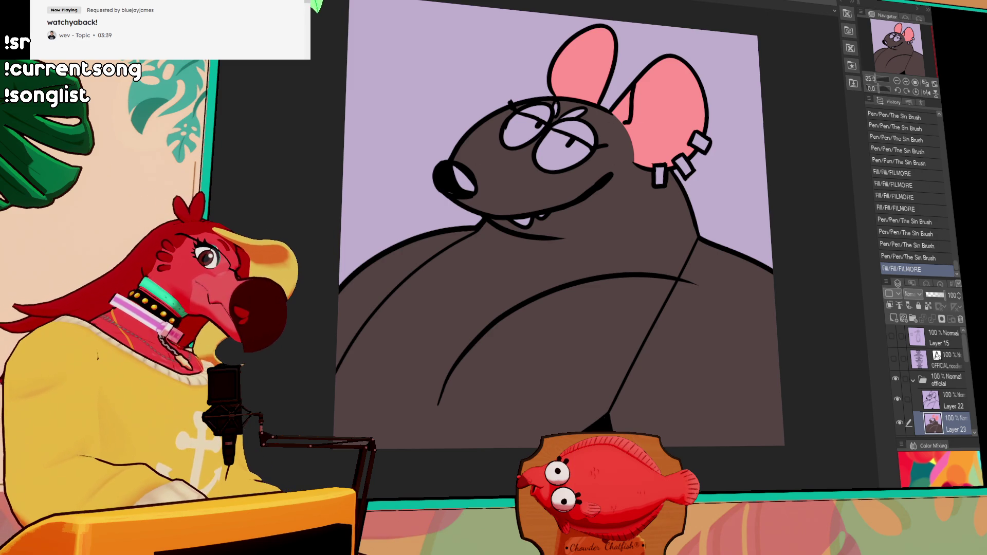
# Step: Fill the eyes yellow and the upper eyelids green
pyautogui.click(537, 111)
pyautogui.click(576, 128)
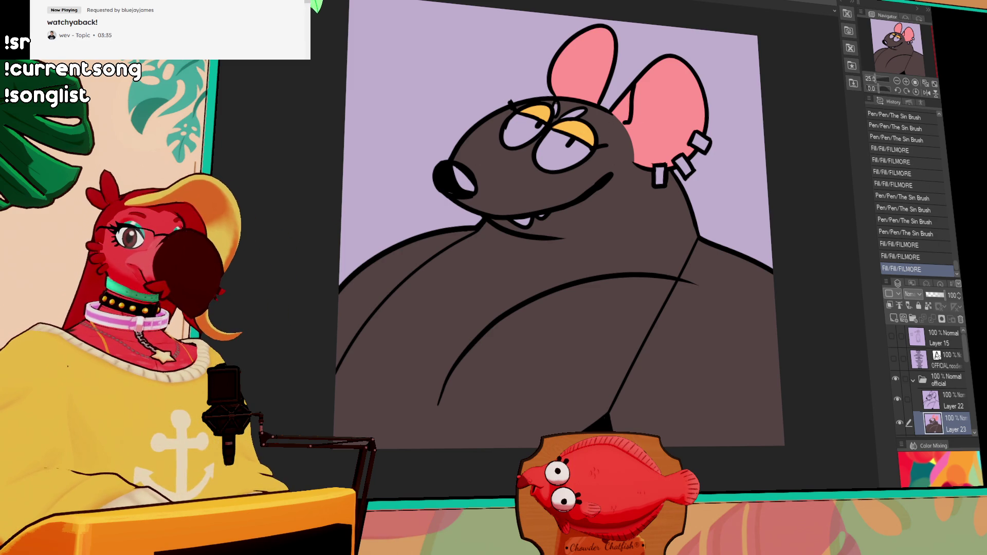
pyautogui.moveTo(555, 103)
pyautogui.mouseDown()
pyautogui.moveTo(570, 112)
pyautogui.moveTo(577, 103)
pyautogui.mouseUp()
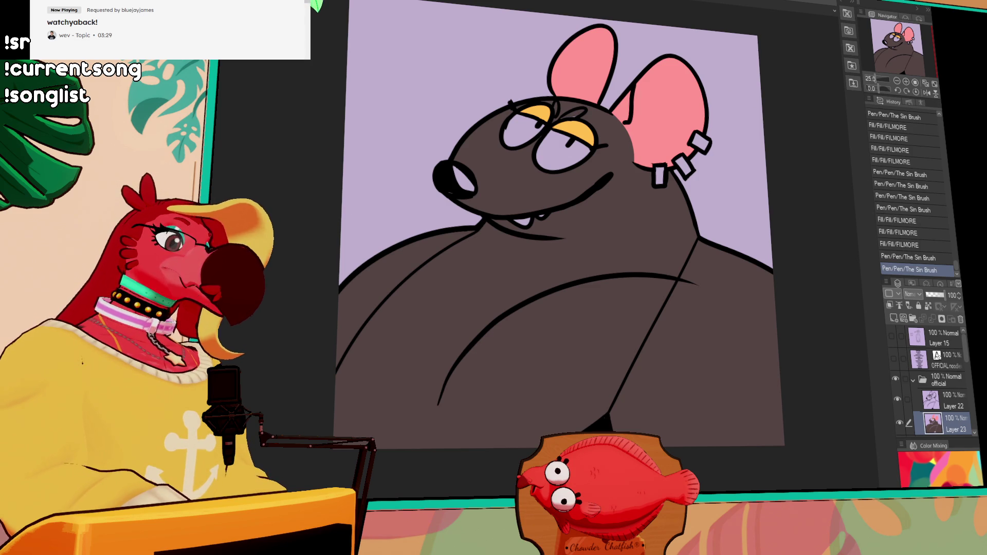
pyautogui.click(523, 129)
pyautogui.click(563, 150)
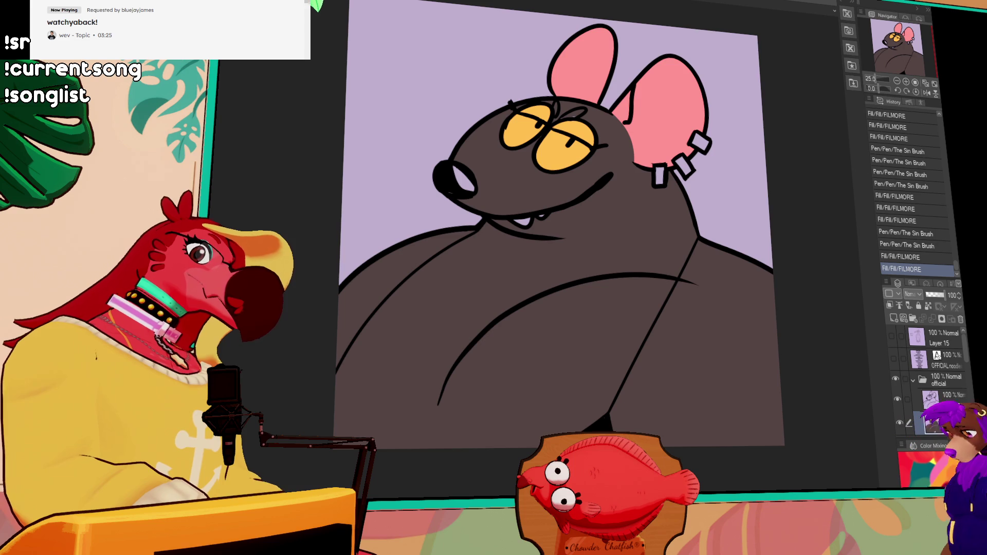
pyautogui.click(548, 107)
pyautogui.click(577, 128)
# Step: Touch up the linework and fill all the earring pieces grey
pyautogui.moveTo(637, 168); pyautogui.dragTo(673, 169)
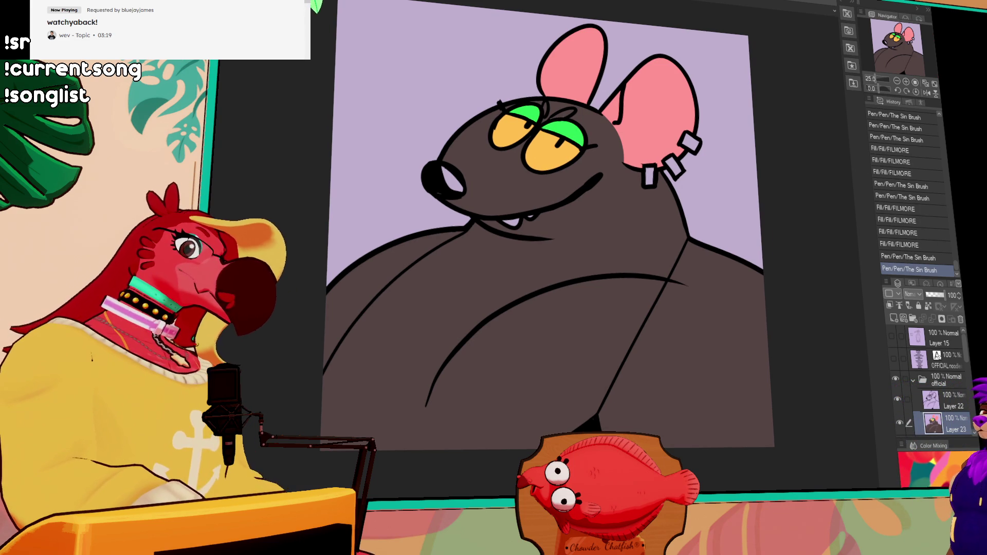
pyautogui.click(649, 171)
pyautogui.click(674, 166)
pyautogui.click(690, 143)
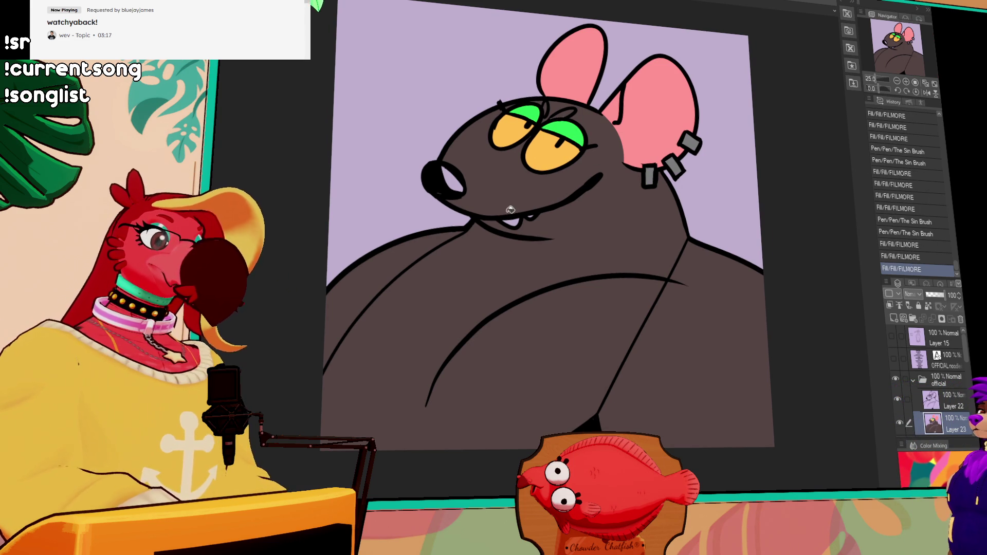
# Step: Fill the nose highlight and the small tooth white, then tidy the tooth's edge
pyautogui.click(453, 180)
pyautogui.click(525, 213)
pyautogui.moveTo(526, 212); pyautogui.dragTo(531, 214)
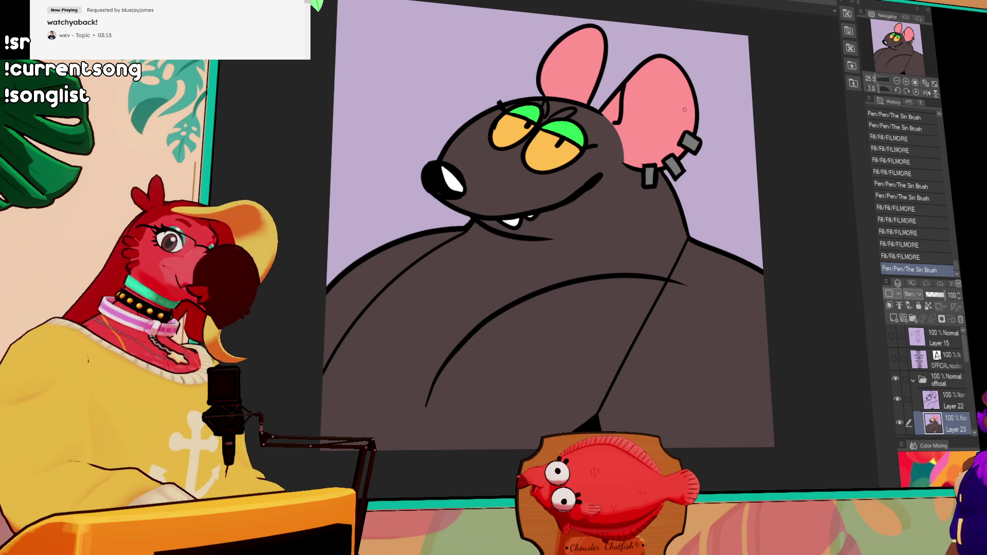
pyautogui.moveTo(753, 150); pyautogui.dragTo(749, 120)
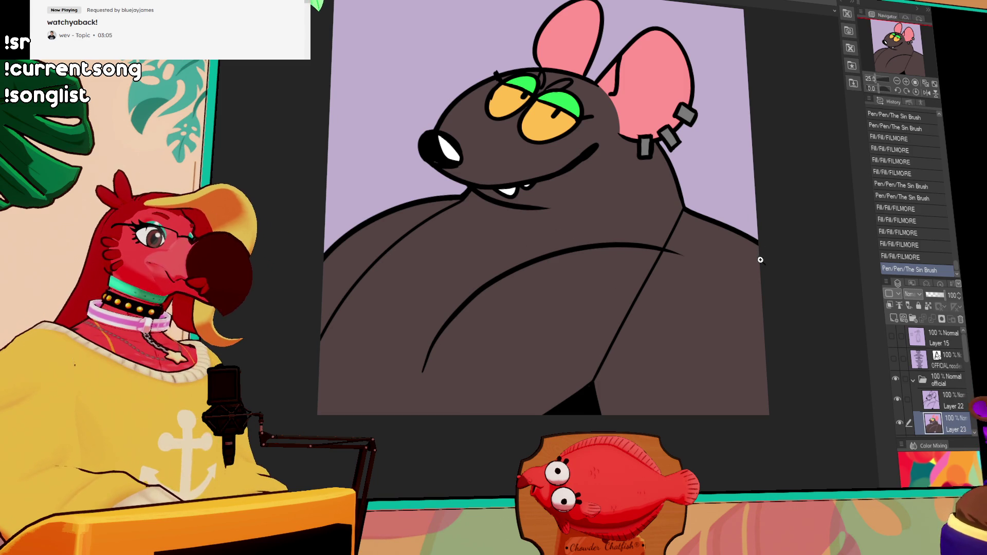
# Step: Outline shadow shapes on the lower right of the rat's body
pyautogui.moveTo(759, 270)
pyautogui.mouseDown()
pyautogui.moveTo(739, 307)
pyautogui.moveTo(763, 328)
pyautogui.mouseUp()
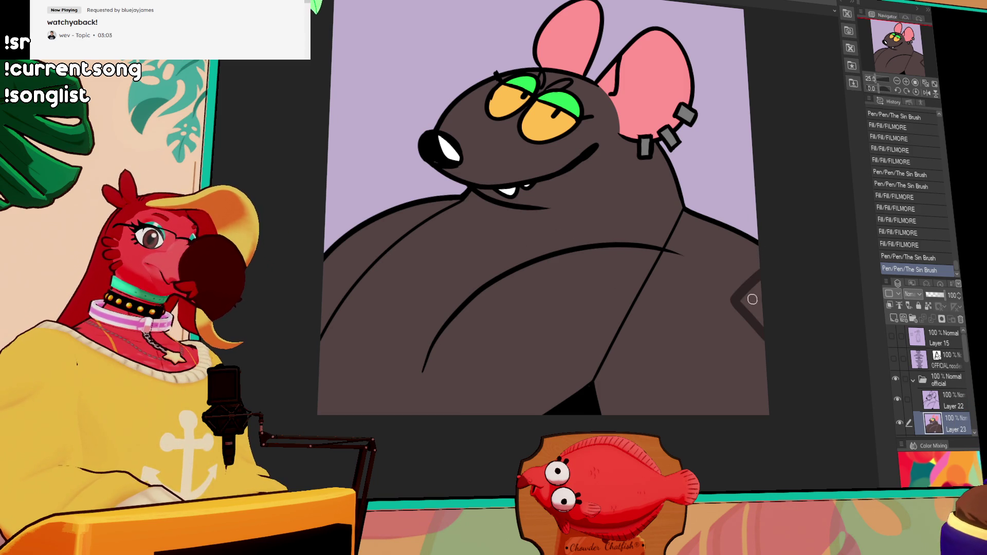
pyautogui.click(765, 322)
pyautogui.moveTo(755, 367)
pyautogui.mouseDown()
pyautogui.moveTo(712, 411)
pyautogui.moveTo(750, 378)
pyautogui.moveTo(725, 422)
pyautogui.moveTo(765, 380)
pyautogui.moveTo(766, 419)
pyautogui.mouseUp()
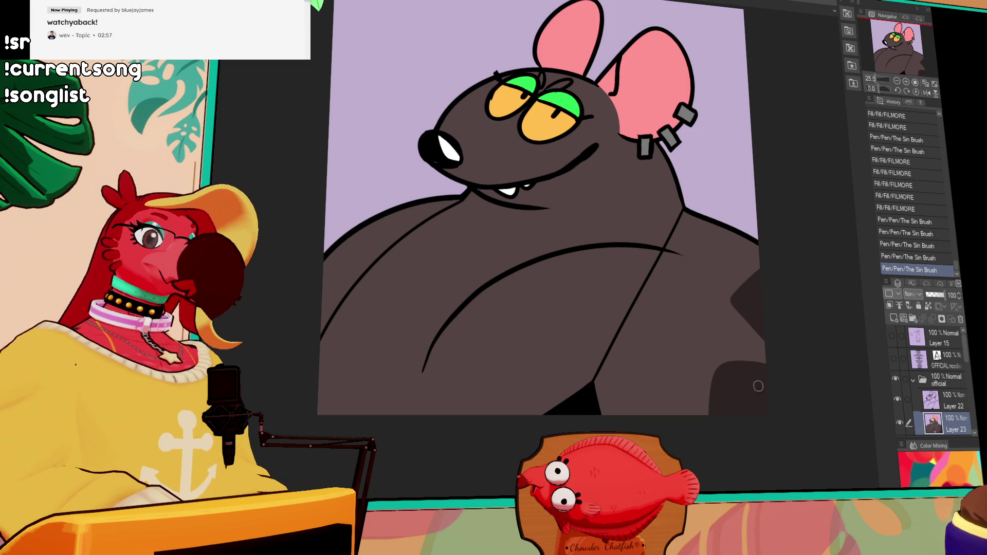
pyautogui.moveTo(715, 366); pyautogui.dragTo(705, 447)
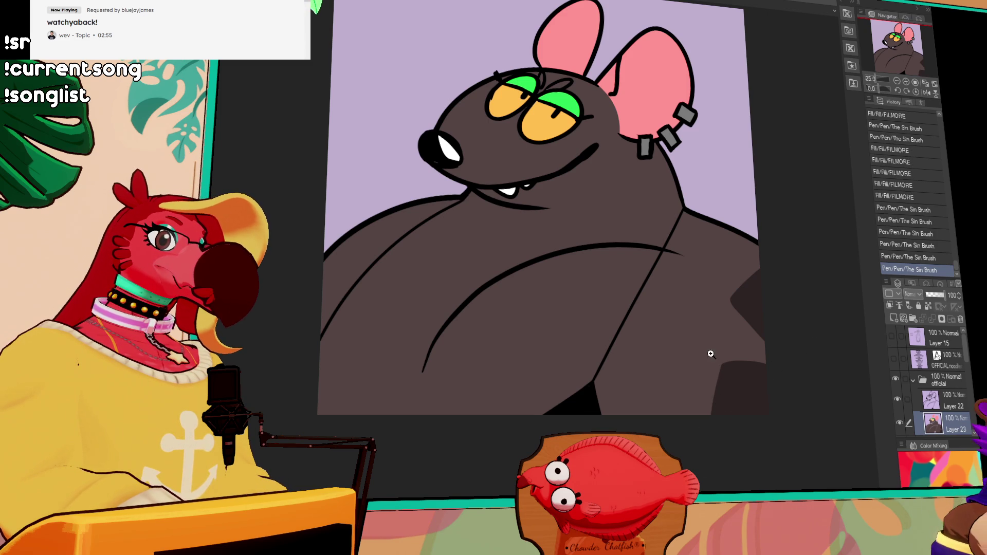
# Step: Outline the chest shadow, fill it a darker shade, and add another shadow stroke
pyautogui.moveTo(580, 318)
pyautogui.mouseDown()
pyautogui.moveTo(676, 304)
pyautogui.moveTo(694, 325)
pyautogui.moveTo(571, 340)
pyautogui.moveTo(507, 368)
pyautogui.moveTo(509, 414)
pyautogui.mouseUp()
pyautogui.moveTo(619, 330); pyautogui.dragTo(627, 415)
pyautogui.press('g')
pyautogui.click(609, 370)
pyautogui.click(599, 344)
pyautogui.press('p')
pyautogui.moveTo(604, 341)
pyautogui.mouseDown()
pyautogui.moveTo(619, 385)
pyautogui.moveTo(617, 399)
pyautogui.moveTo(597, 394)
pyautogui.mouseUp()
pyautogui.moveTo(667, 318); pyautogui.dragTo(662, 312)
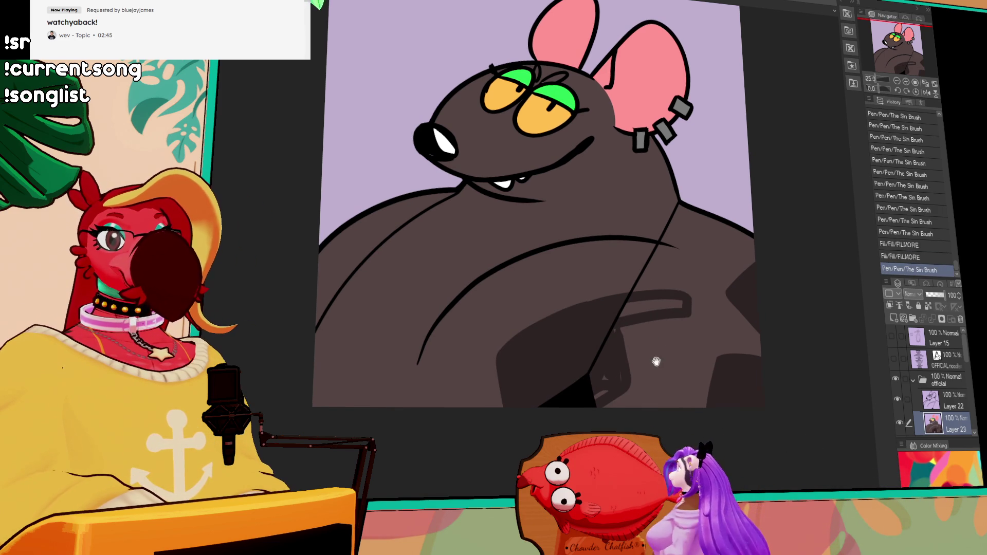
pyautogui.moveTo(655, 360); pyautogui.dragTo(652, 341)
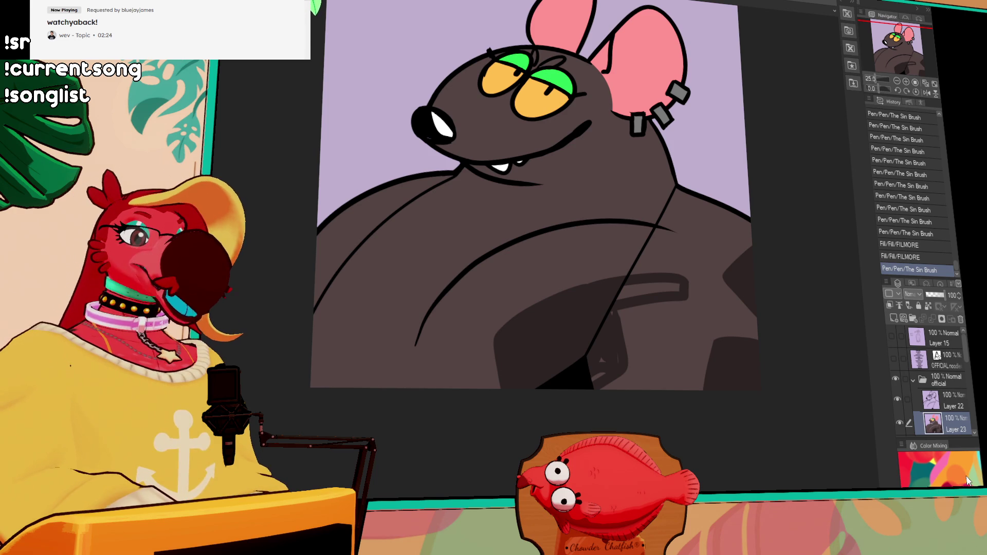
# Step: Paint dark cel-shading strokes across the band on the rat's lower chest and body
pyautogui.moveTo(791, 145); pyautogui.dragTo(771, 205)
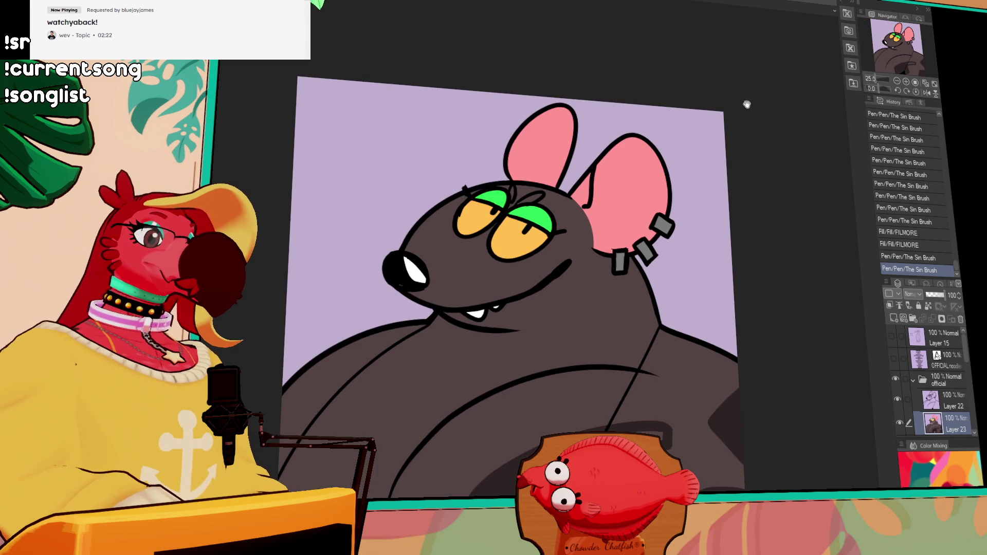
pyautogui.moveTo(606, 408); pyautogui.dragTo(568, 399)
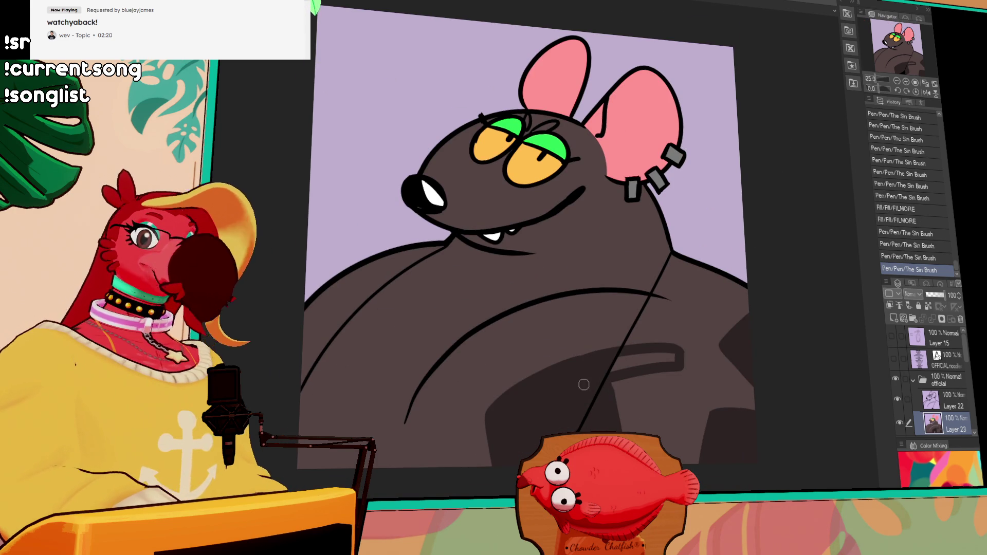
pyautogui.moveTo(637, 339)
pyautogui.mouseDown()
pyautogui.moveTo(694, 337)
pyautogui.moveTo(702, 325)
pyautogui.mouseUp()
pyautogui.moveTo(627, 317); pyautogui.dragTo(646, 310)
pyautogui.scroll(-1, 668, 329)
pyautogui.moveTo(627, 388); pyautogui.dragTo(631, 404)
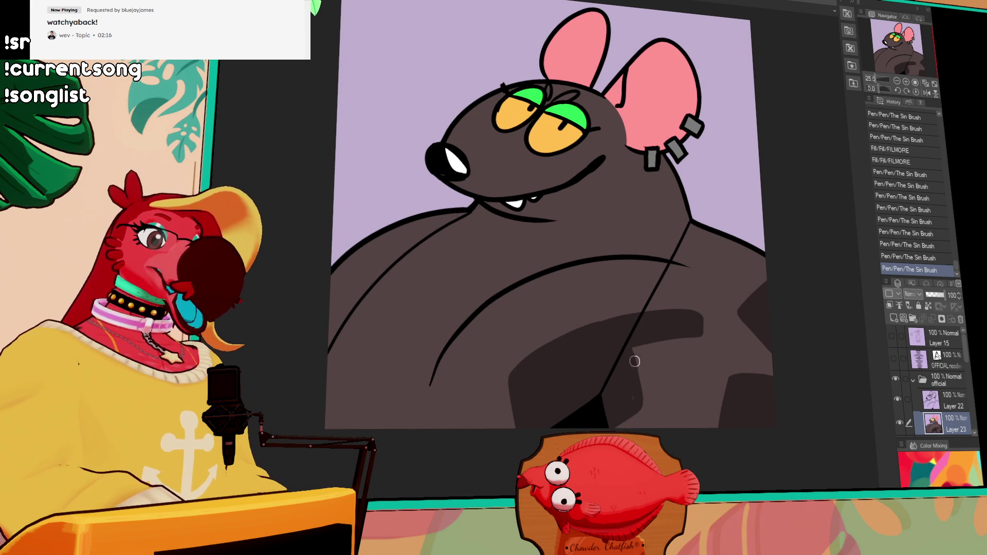
pyautogui.moveTo(633, 350)
pyautogui.mouseDown()
pyautogui.moveTo(650, 418)
pyautogui.moveTo(642, 403)
pyautogui.moveTo(610, 429)
pyautogui.mouseUp()
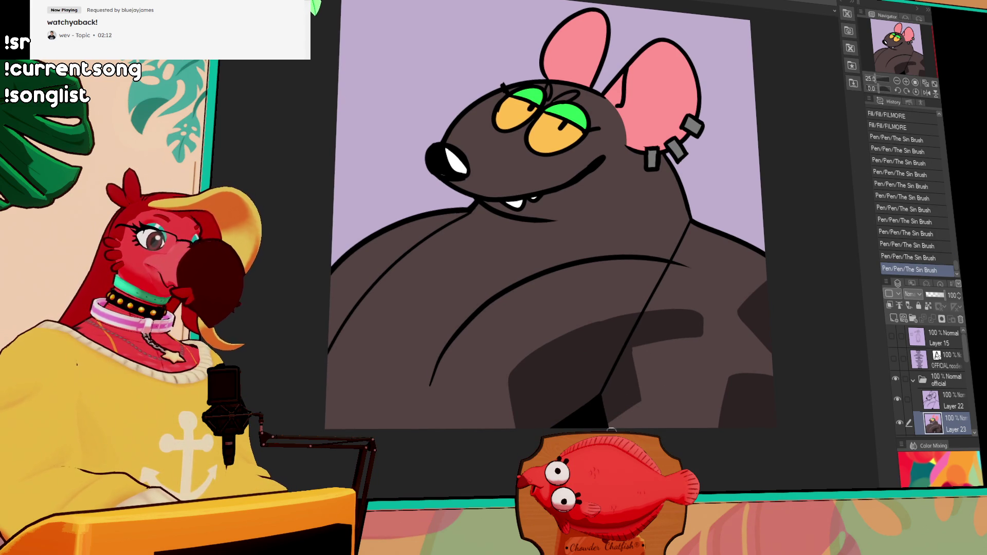
pyautogui.moveTo(704, 309)
pyautogui.mouseDown()
pyautogui.moveTo(701, 359)
pyautogui.moveTo(701, 316)
pyautogui.mouseUp()
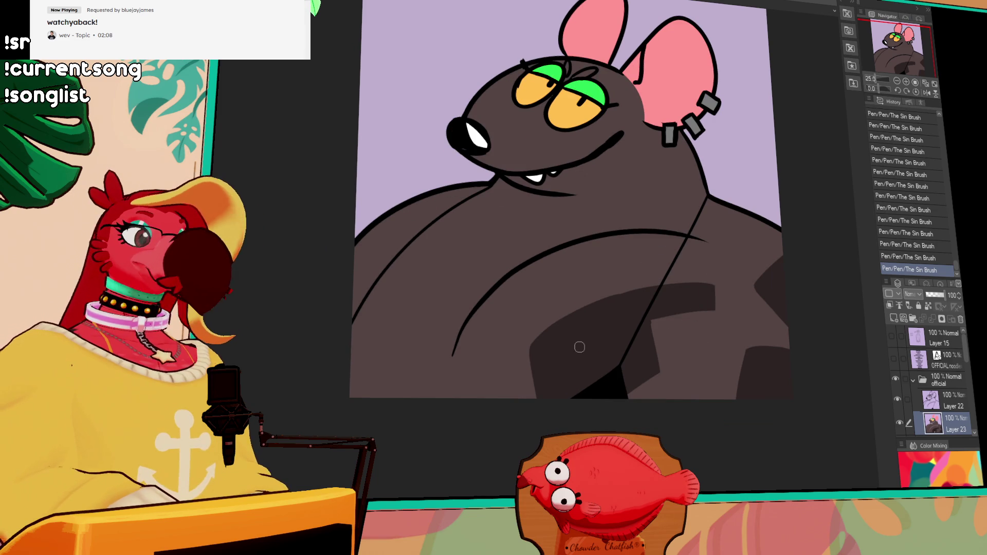
# Step: Replace the last stroke with a filled shadow down the rat's left side
pyautogui.hotkey('ctrl', 'z')
pyautogui.moveTo(376, 237); pyautogui.dragTo(393, 314)
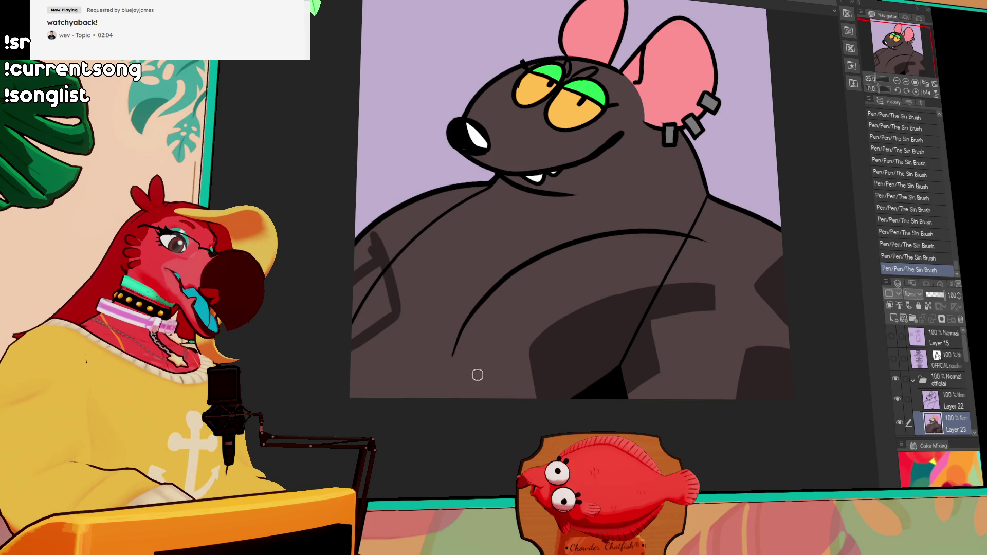
pyautogui.moveTo(371, 270)
pyautogui.mouseDown()
pyautogui.moveTo(360, 298)
pyautogui.moveTo(375, 288)
pyautogui.moveTo(355, 329)
pyautogui.moveTo(386, 303)
pyautogui.moveTo(370, 324)
pyautogui.mouseUp()
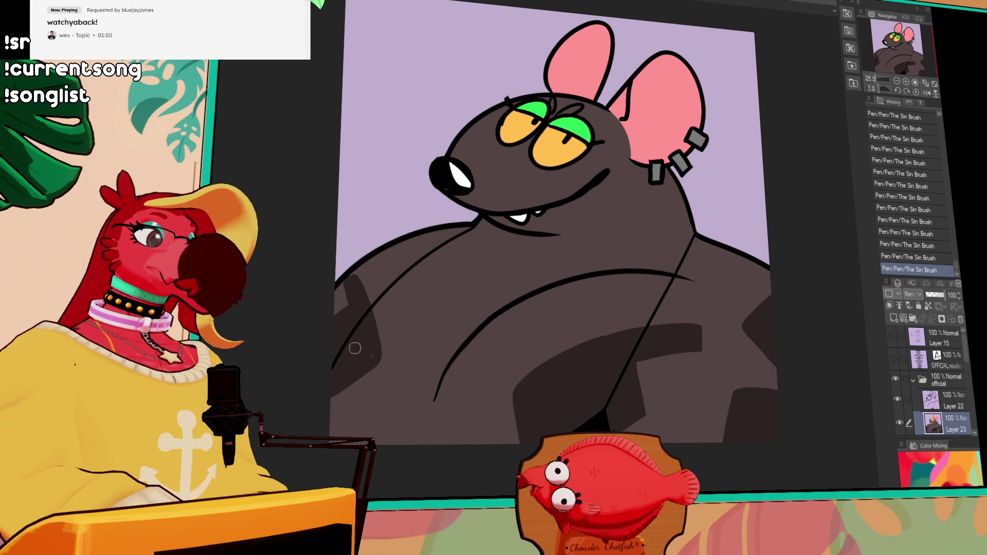
# Step: Shade the rat's neck and shoulder beneath the pierced ear, redoing bad strokes
pyautogui.moveTo(791, 179); pyautogui.dragTo(795, 190)
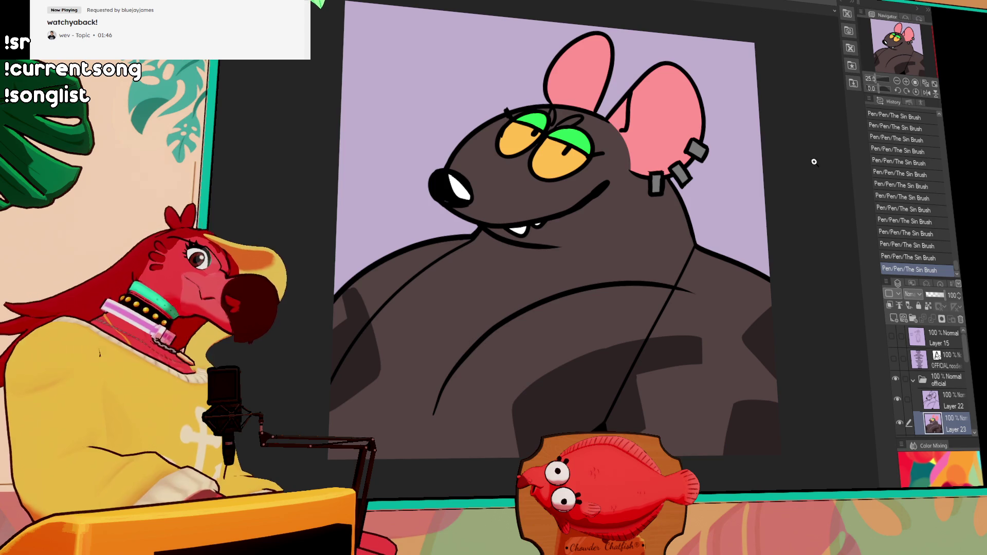
pyautogui.hotkey('ctrl', 'z')
pyautogui.hotkey('ctrl', 'z')
pyautogui.moveTo(668, 200)
pyautogui.mouseDown()
pyautogui.moveTo(668, 254)
pyautogui.moveTo(728, 263)
pyautogui.mouseUp()
pyautogui.moveTo(689, 229)
pyautogui.mouseDown()
pyautogui.moveTo(668, 226)
pyautogui.moveTo(668, 201)
pyautogui.moveTo(686, 247)
pyautogui.moveTo(664, 227)
pyautogui.mouseUp()
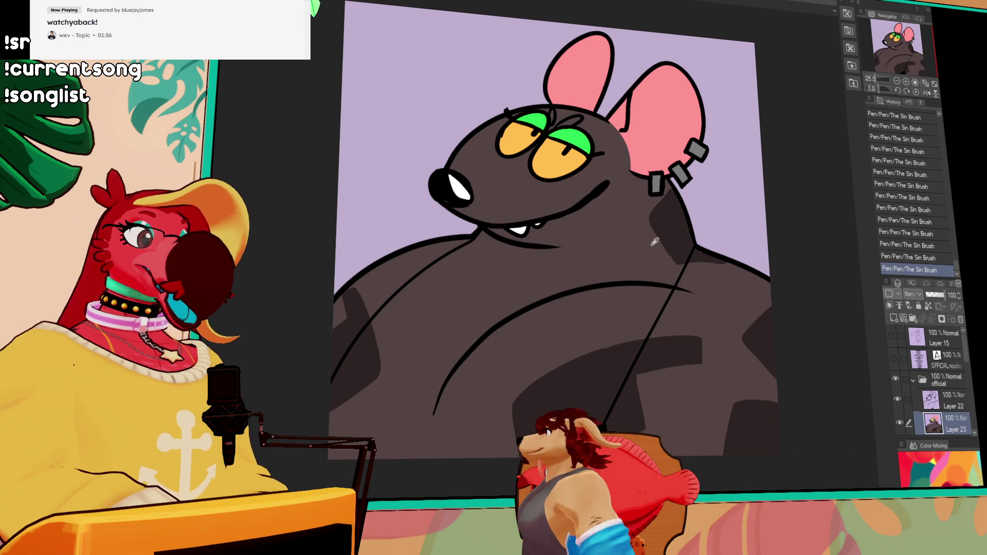
pyautogui.hotkey('ctrl', 'z')
pyautogui.moveTo(640, 196); pyautogui.dragTo(674, 266)
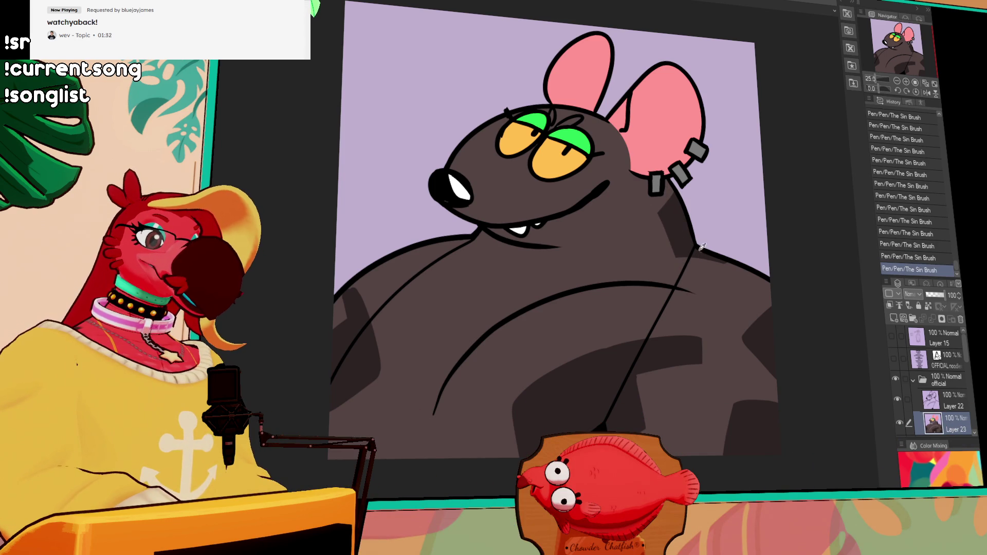
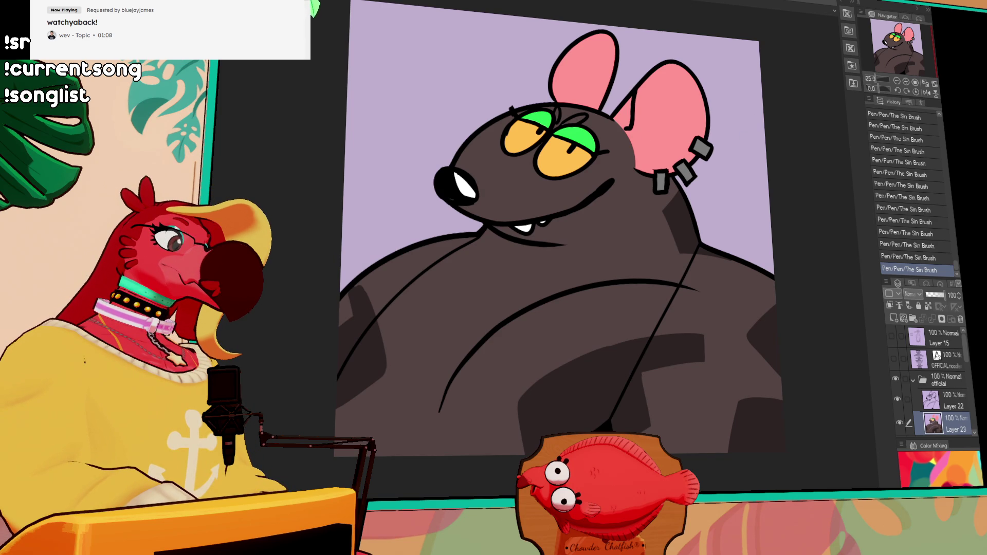
# Step: Auto-select the rat's figure, airbrush a reddish blush on its cheek, then deselect
pyautogui.click(493, 202)
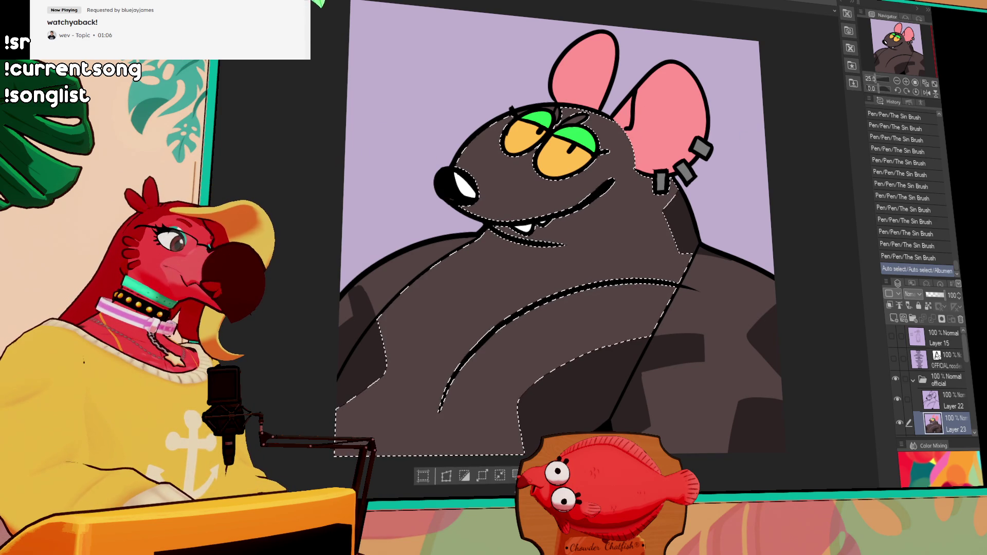
pyautogui.moveTo(457, 205)
pyautogui.mouseDown()
pyautogui.moveTo(478, 190)
pyautogui.moveTo(494, 206)
pyautogui.moveTo(473, 214)
pyautogui.moveTo(480, 242)
pyautogui.mouseUp()
pyautogui.hotkey('ctrl', 'z')
pyautogui.hotkey('ctrl', 'd')
# Step: With the pen, redraw a short line stroke on the rat's linework
pyautogui.press('p')
pyautogui.hotkey('ctrl', 'z')
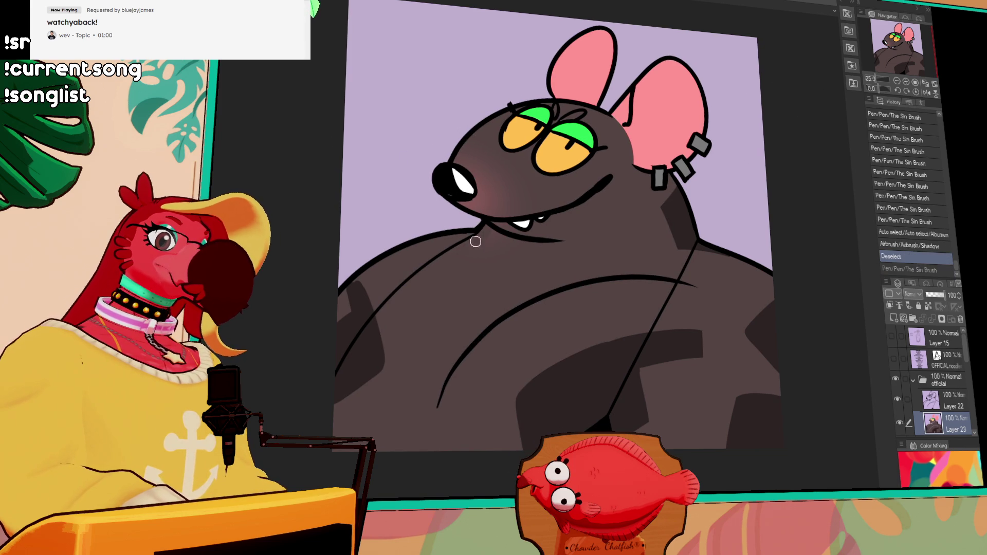
pyautogui.hotkey('ctrl', 'y')
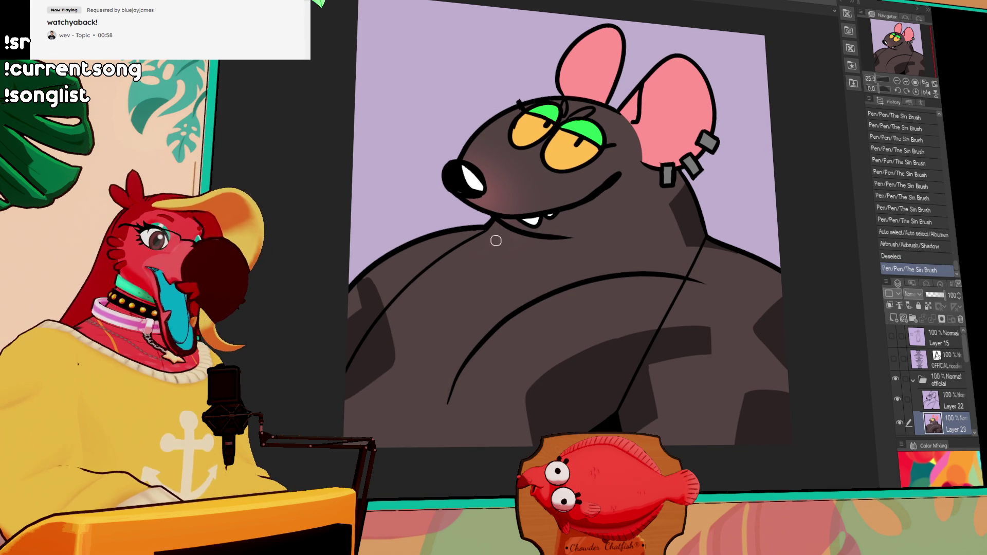
pyautogui.moveTo(502, 222); pyautogui.dragTo(537, 218)
pyautogui.hotkey('ctrl', 'z')
pyautogui.hotkey('ctrl', 'z')
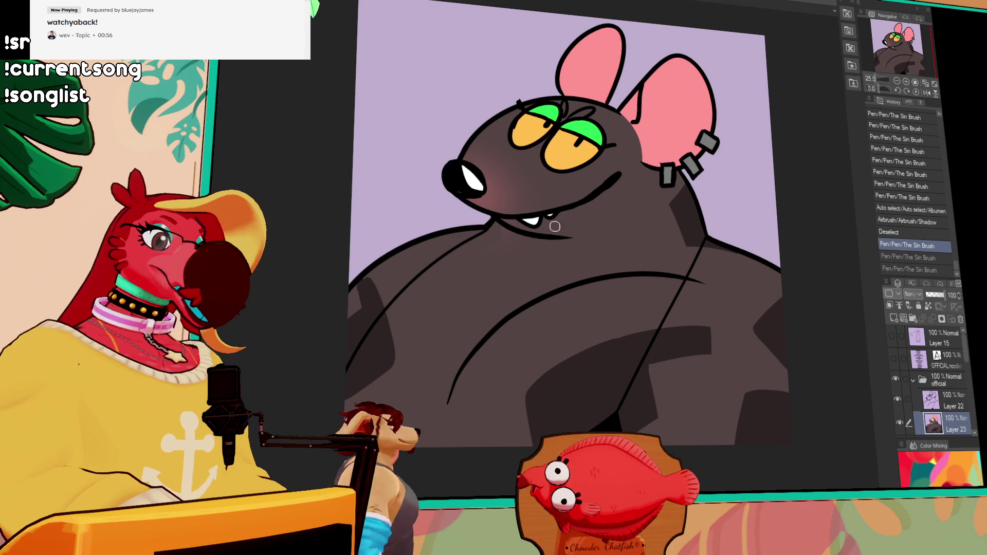
pyautogui.moveTo(487, 248); pyautogui.dragTo(489, 264)
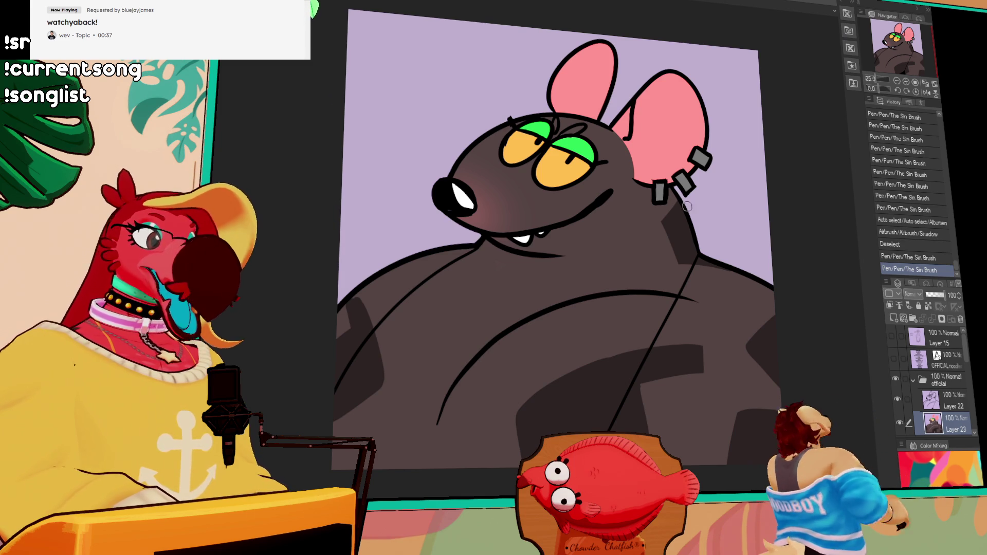
# Step: Merge the shading layer (Layer 22) down into the rat's layer
pyautogui.hotkey('ctrl', 'e')
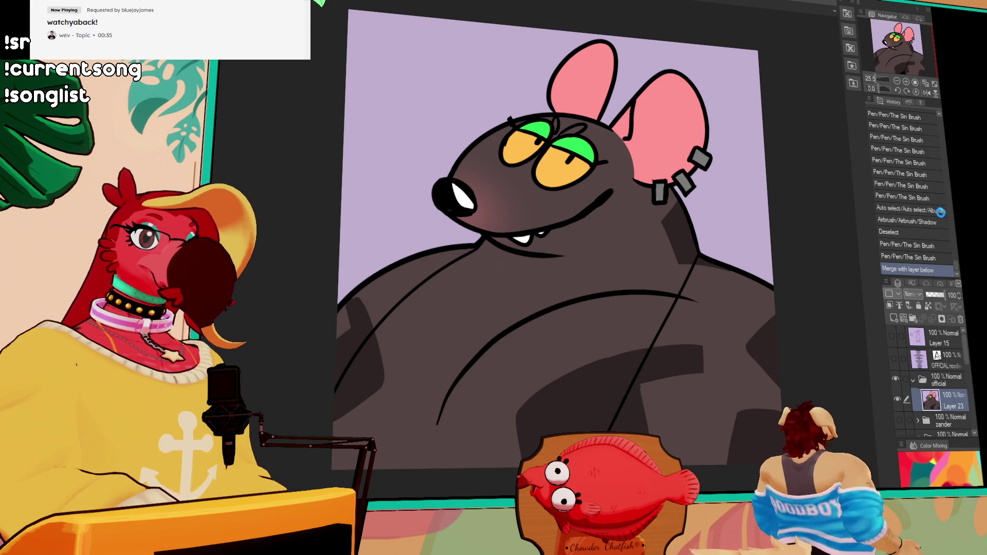
pyautogui.hotkey('ctrl', 'a')
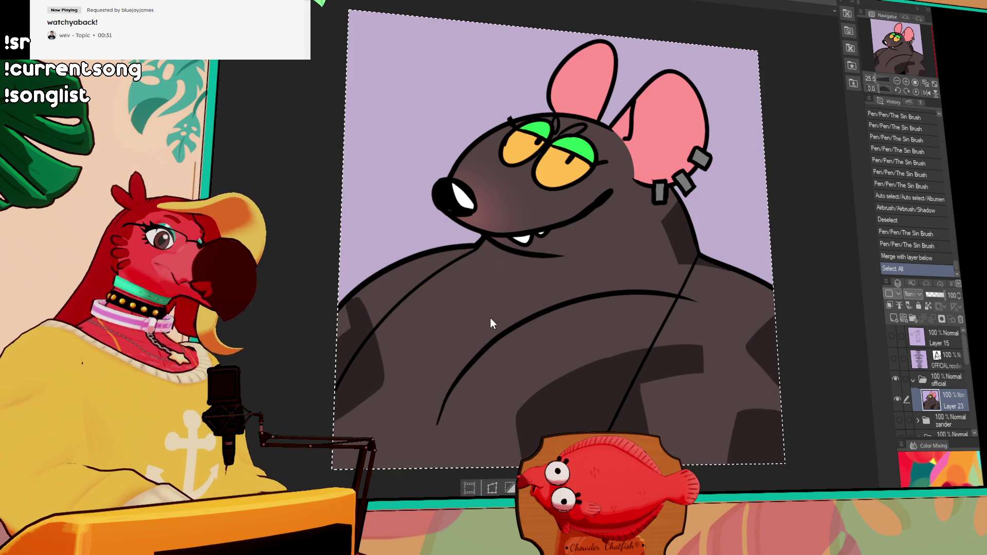
pyautogui.hotkey('ctrl', 'z')
pyautogui.hotkey('ctrl', 'z')
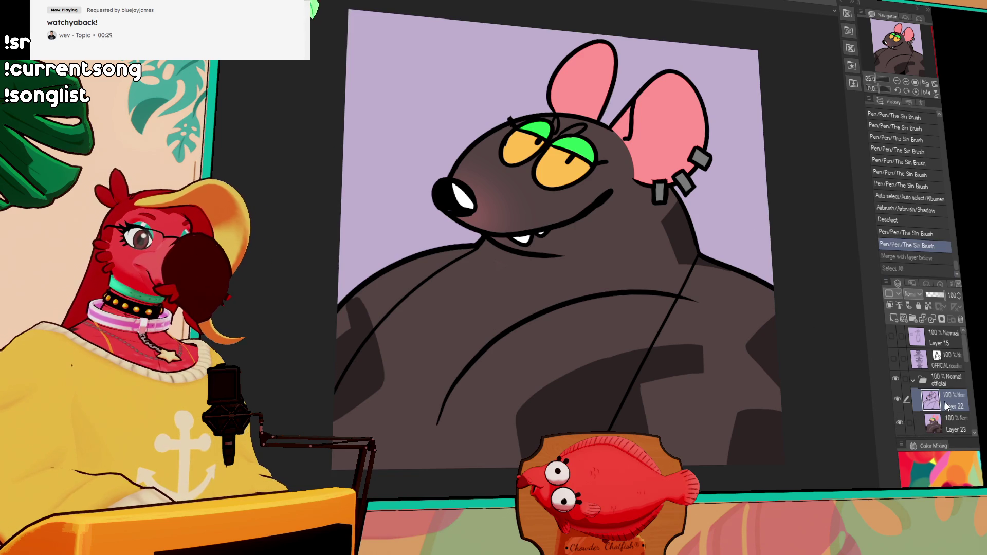
# Step: Delete the OFFICIAL heading line from the names text layer and commit the edit
pyautogui.click(913, 385)
pyautogui.click(893, 359)
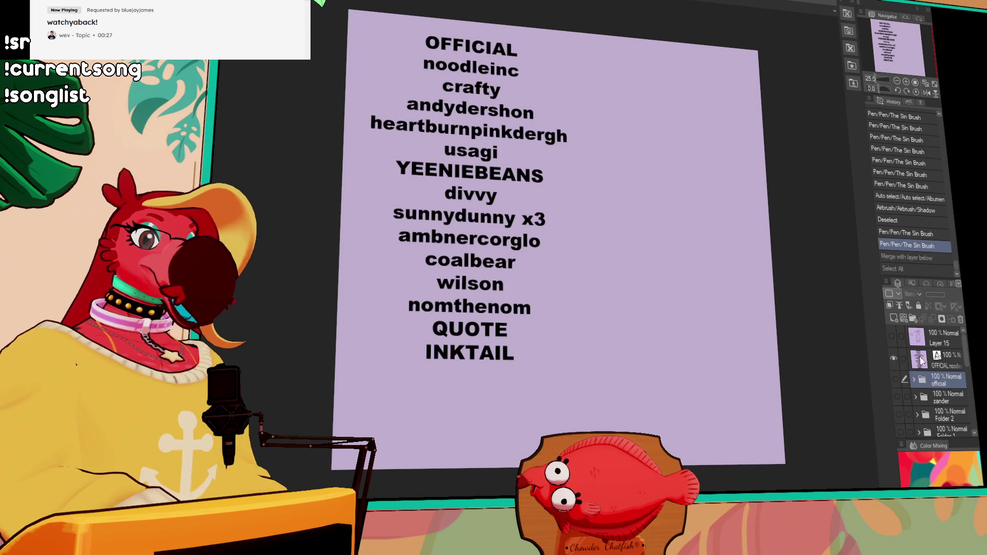
pyautogui.click(926, 360)
pyautogui.doubleClick(464, 48)
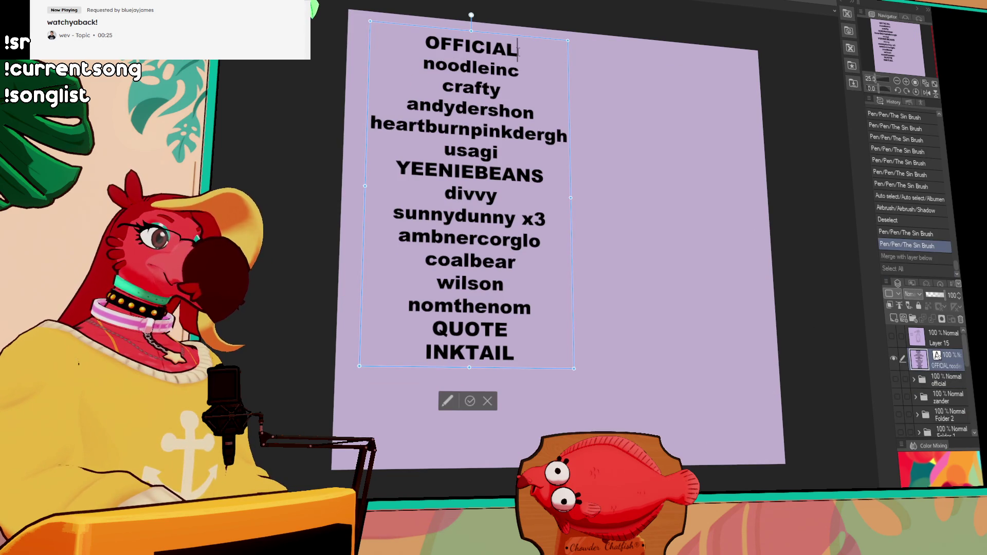
pyautogui.press('BackSpace')
pyautogui.press('Delete')
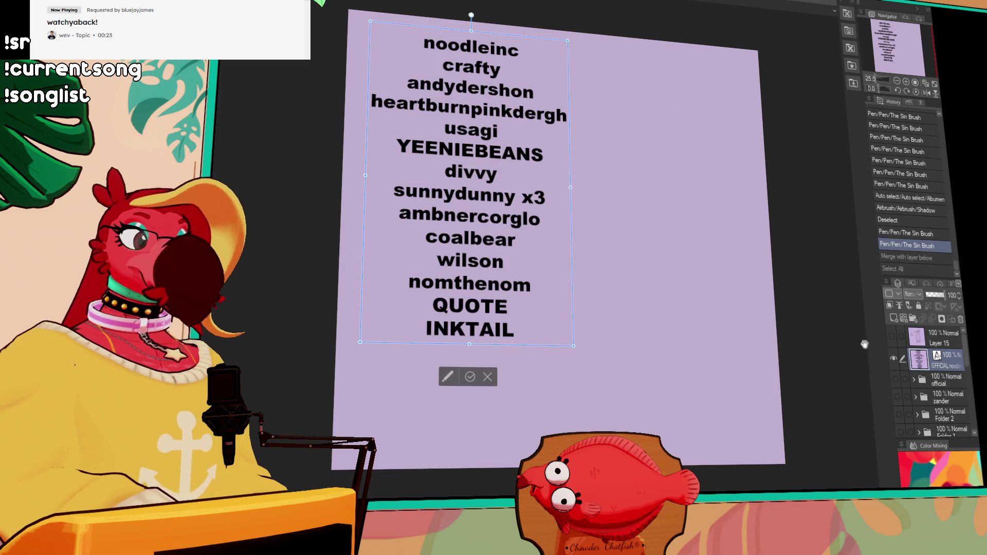
pyautogui.click(941, 366)
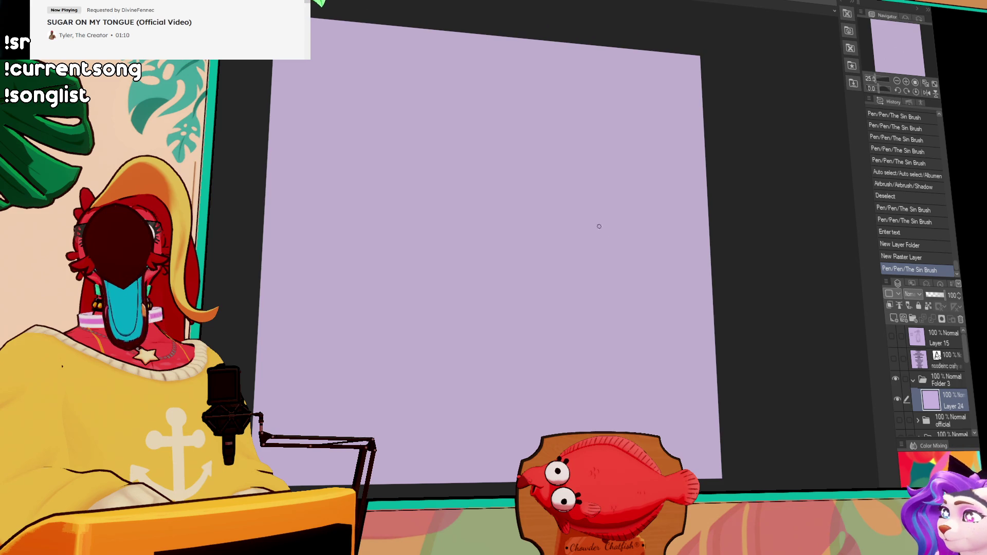
# Step: Hide the names text layer again and return to drawing on Layer 24
pyautogui.moveTo(537, 269)
pyautogui.mouseDown()
pyautogui.moveTo(370, 165)
pyautogui.moveTo(596, 141)
pyautogui.mouseUp()
pyautogui.hotkey('ctrl', 'z')
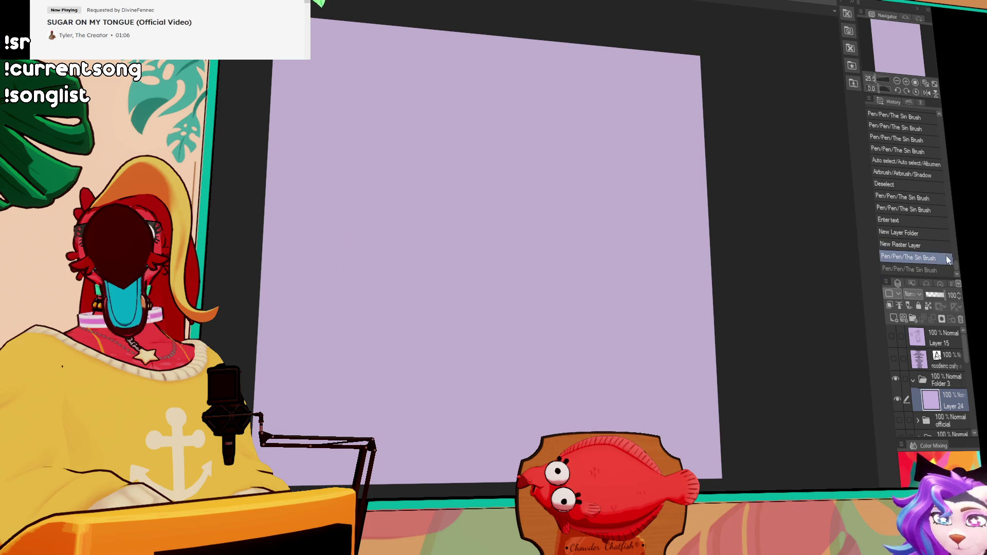
pyautogui.click(893, 359)
pyautogui.click(904, 360)
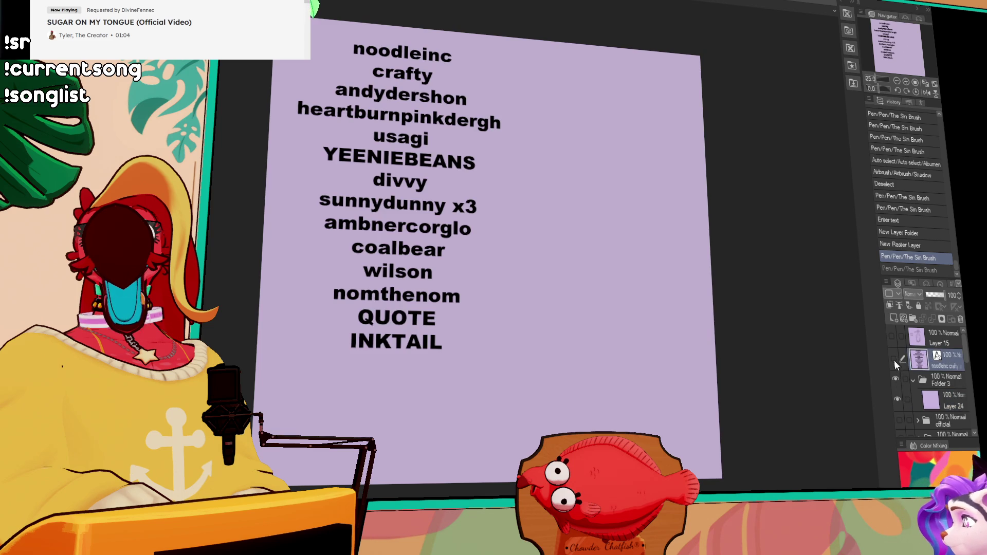
pyautogui.click(892, 359)
pyautogui.hotkey('alt', '[')
pyautogui.hotkey('alt', '[')
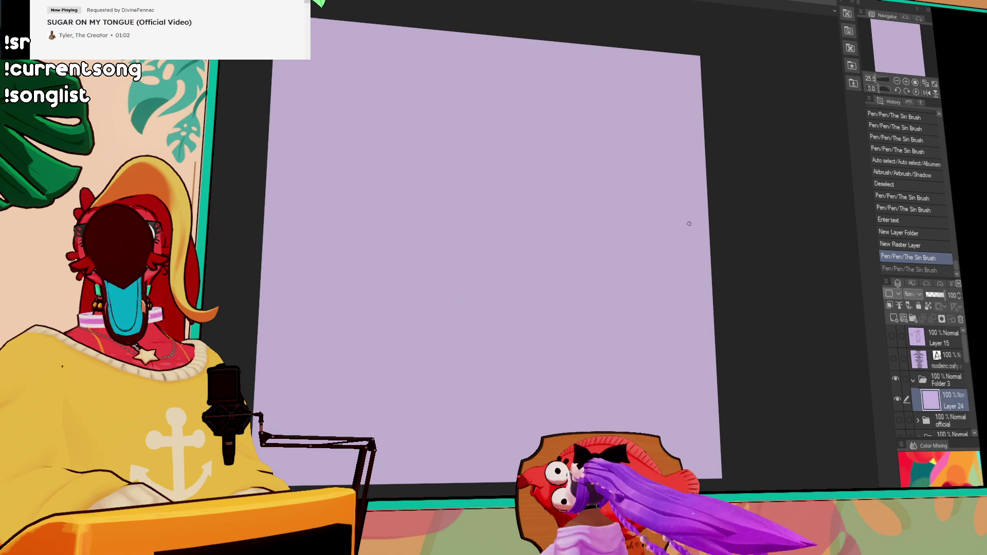
# Step: Draw the creature's tall rounded head outline with its upper right arc
pyautogui.moveTo(705, 140)
pyautogui.mouseDown()
pyautogui.moveTo(418, 275)
pyautogui.moveTo(453, 411)
pyautogui.moveTo(353, 187)
pyautogui.moveTo(452, 432)
pyautogui.mouseUp()
pyautogui.hotkey('ctrl', 'z')
pyautogui.hotkey('ctrl', 'z')
pyautogui.moveTo(657, 164); pyautogui.dragTo(657, 331)
# Step: Draw the creature's two round eye circles
pyautogui.hotkey('ctrl', 'z')
pyautogui.moveTo(707, 196)
pyautogui.mouseDown()
pyautogui.moveTo(595, 61)
pyautogui.moveTo(470, 436)
pyautogui.moveTo(524, 291)
pyautogui.moveTo(546, 97)
pyautogui.mouseUp()
pyautogui.moveTo(403, 190)
pyautogui.mouseDown()
pyautogui.moveTo(421, 237)
pyautogui.moveTo(406, 193)
pyautogui.mouseUp()
pyautogui.hotkey('ctrl', 'z')
pyautogui.moveTo(406, 190)
pyautogui.mouseDown()
pyautogui.moveTo(432, 179)
pyautogui.moveTo(406, 193)
pyautogui.mouseUp()
pyautogui.moveTo(462, 226)
pyautogui.mouseDown()
pyautogui.moveTo(462, 269)
pyautogui.moveTo(447, 227)
pyautogui.moveTo(508, 231)
pyautogui.moveTo(455, 208)
pyautogui.mouseUp()
# Step: Draw the mouth line up from the chin with lower and hooked tooth spikes
pyautogui.hotkey('ctrl', 'z')
pyautogui.moveTo(485, 428); pyautogui.dragTo(583, 282)
pyautogui.hotkey('ctrl', 'z')
pyautogui.moveTo(524, 355)
pyautogui.mouseDown()
pyautogui.moveTo(582, 282)
pyautogui.moveTo(526, 296)
pyautogui.moveTo(581, 239)
pyautogui.moveTo(583, 218)
pyautogui.moveTo(537, 236)
pyautogui.mouseUp()
# Step: Add zigzag teeth and a sharper peak at the top of the mouth
pyautogui.hotkey('ctrl', 'z')
pyautogui.moveTo(586, 213); pyautogui.dragTo(529, 236)
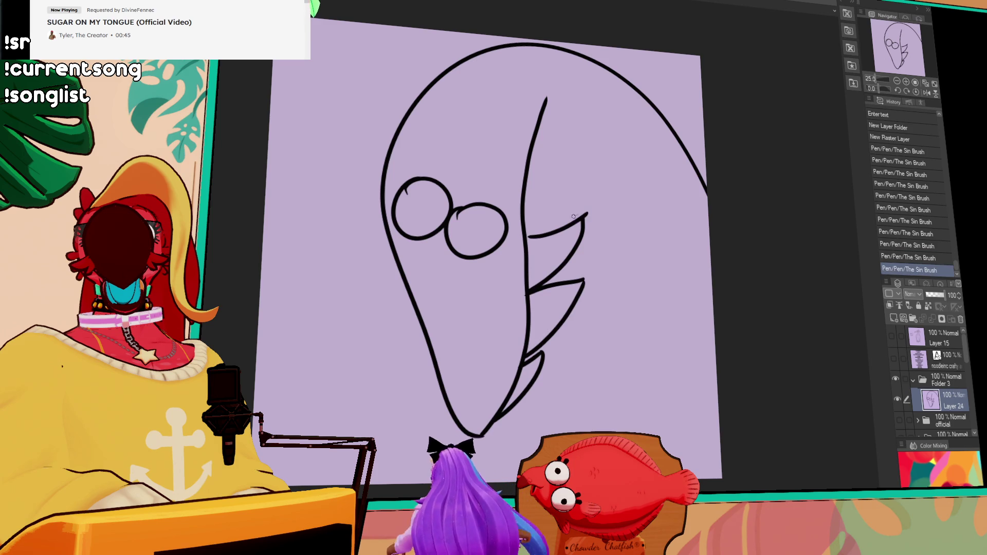
pyautogui.moveTo(523, 191); pyautogui.dragTo(529, 232)
pyautogui.moveTo(527, 188); pyautogui.dragTo(539, 140)
pyautogui.hotkey('ctrl', 'z')
pyautogui.moveTo(546, 101)
pyautogui.mouseDown()
pyautogui.moveTo(591, 103)
pyautogui.moveTo(631, 159)
pyautogui.mouseUp()
pyautogui.hotkey('ctrl', 'z')
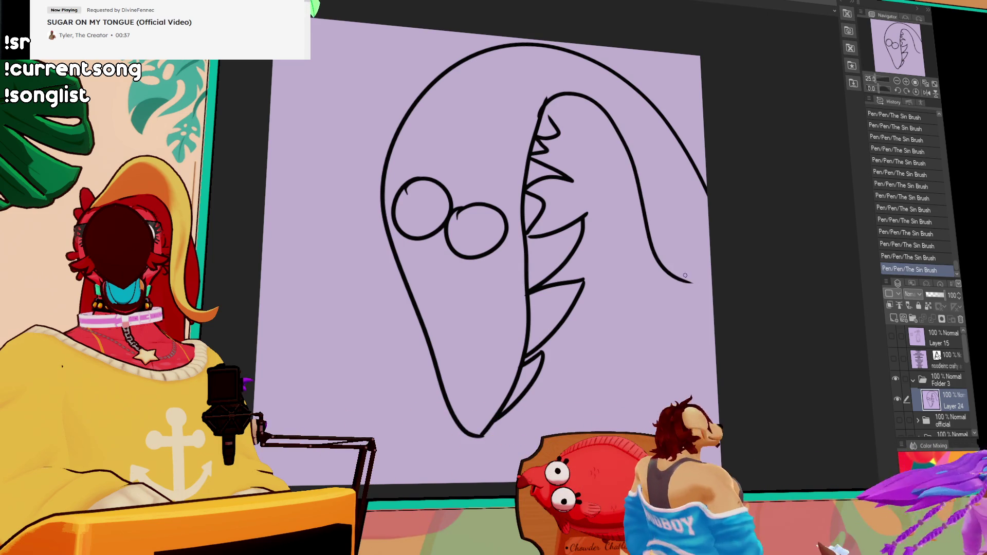
pyautogui.hotkey('ctrl', 'z')
pyautogui.moveTo(539, 110)
pyautogui.mouseDown()
pyautogui.moveTo(548, 78)
pyautogui.moveTo(614, 165)
pyautogui.moveTo(663, 406)
pyautogui.mouseUp()
pyautogui.hotkey('ctrl', 'z')
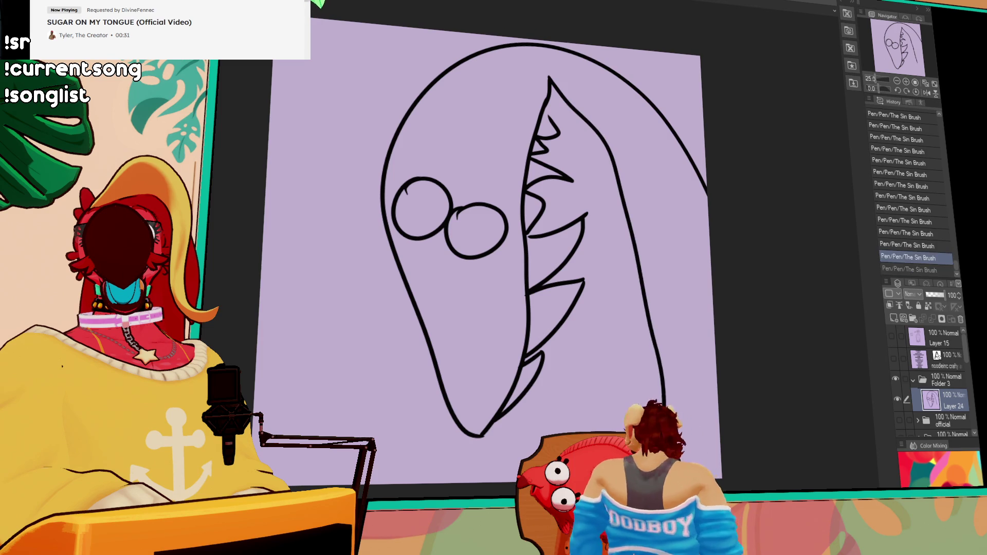
# Step: Extend the body outlines down the canvas and dot a pupil into the right eye
pyautogui.moveTo(527, 383); pyautogui.dragTo(528, 457)
pyautogui.moveTo(713, 340); pyautogui.dragTo(710, 330)
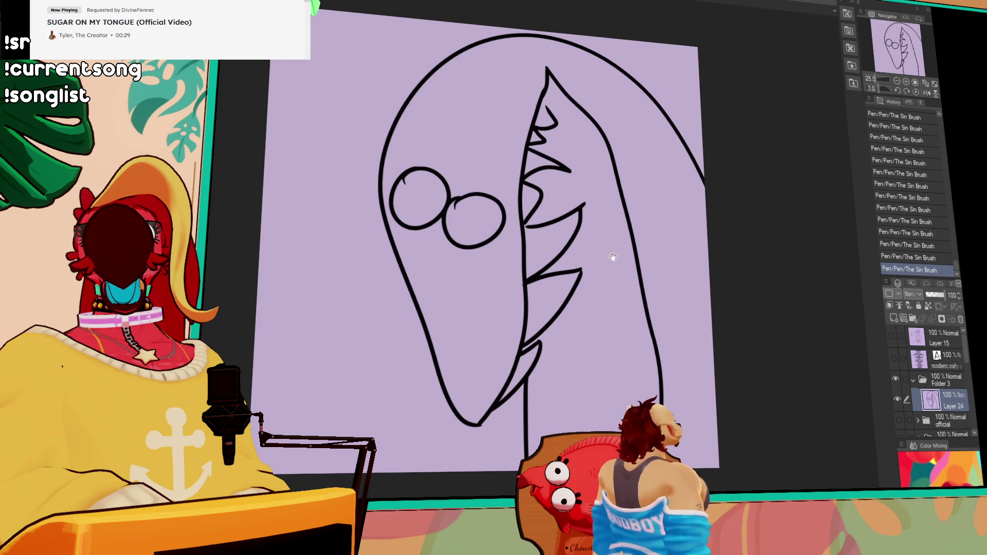
pyautogui.click(478, 219)
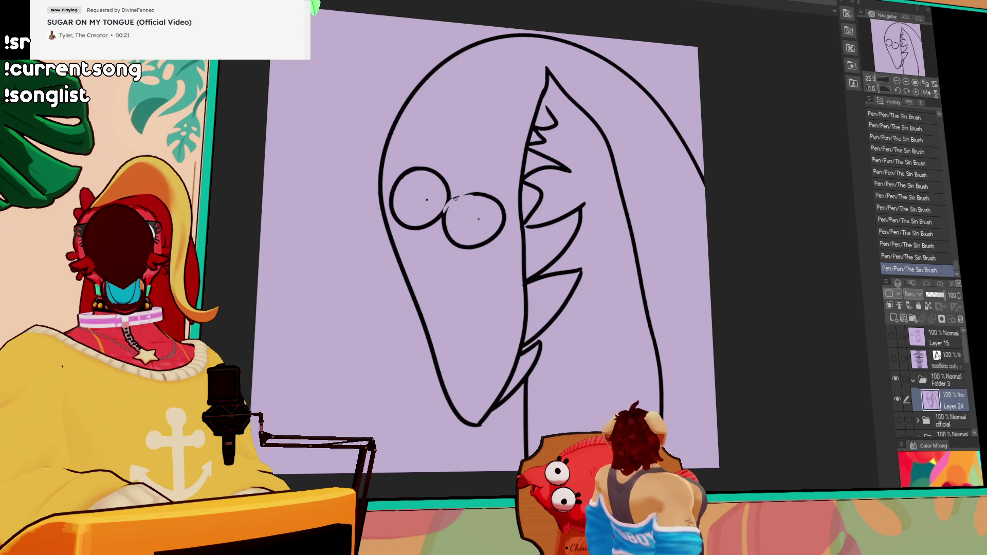
pyautogui.moveTo(566, 262); pyautogui.dragTo(566, 264)
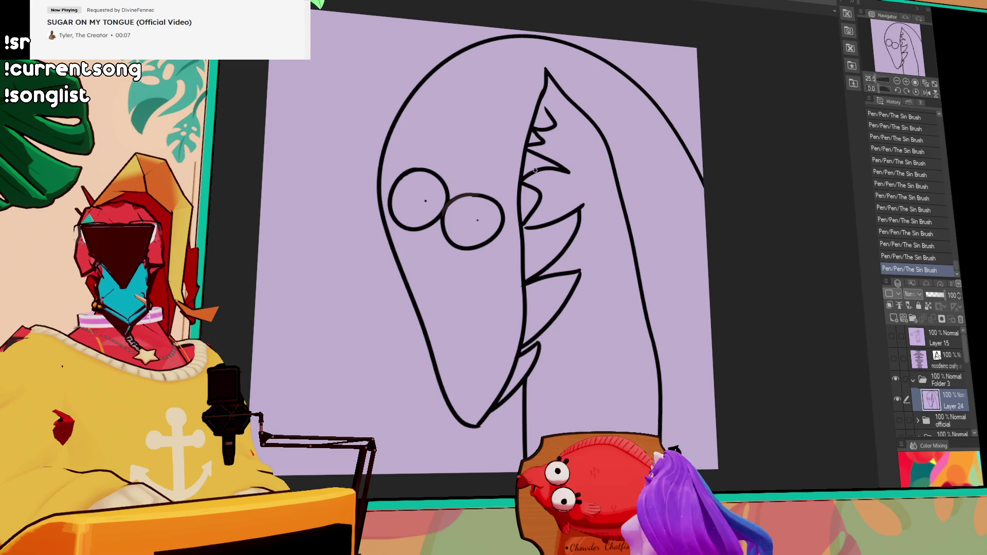
pyautogui.moveTo(558, 200); pyautogui.dragTo(581, 187)
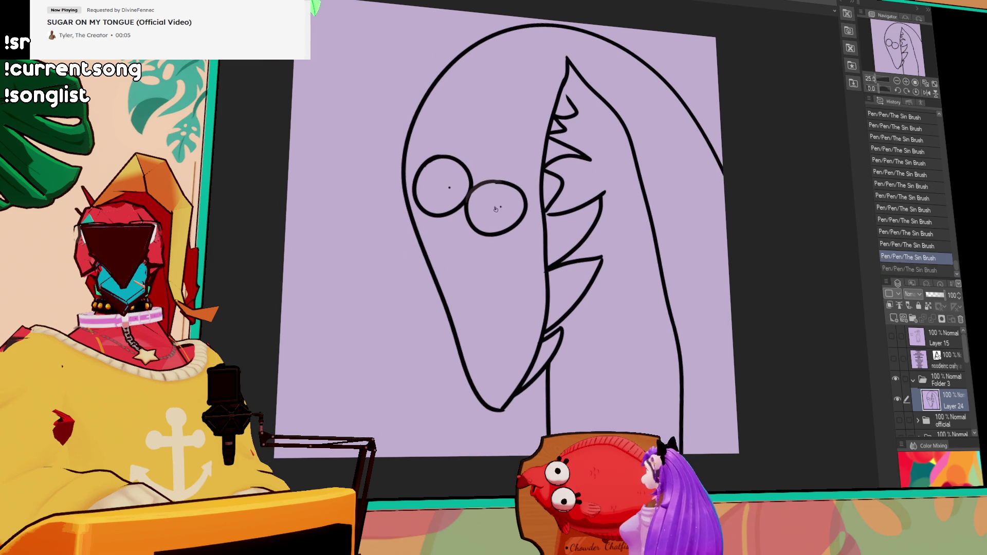